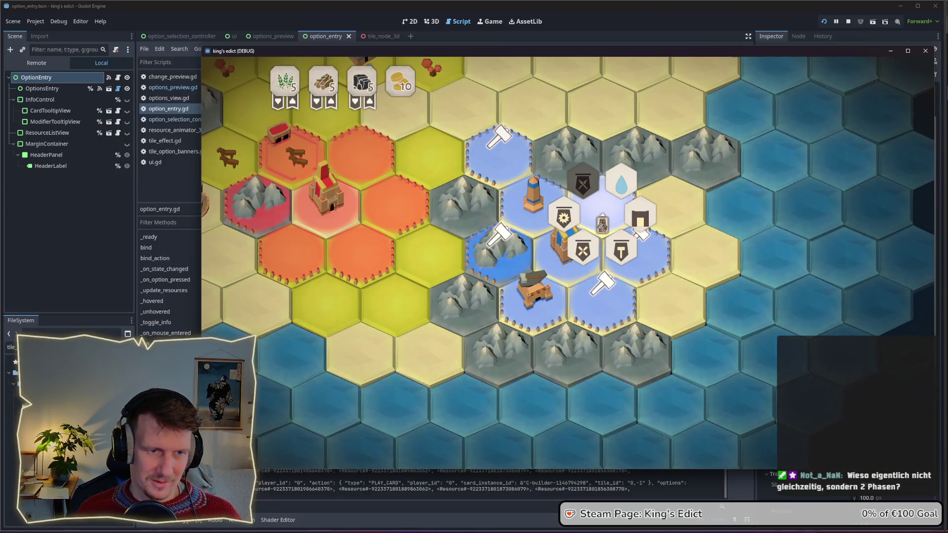
Show the building options on the upper blue, central and lower-right hexes, ending on the central hex.
click(499, 154)
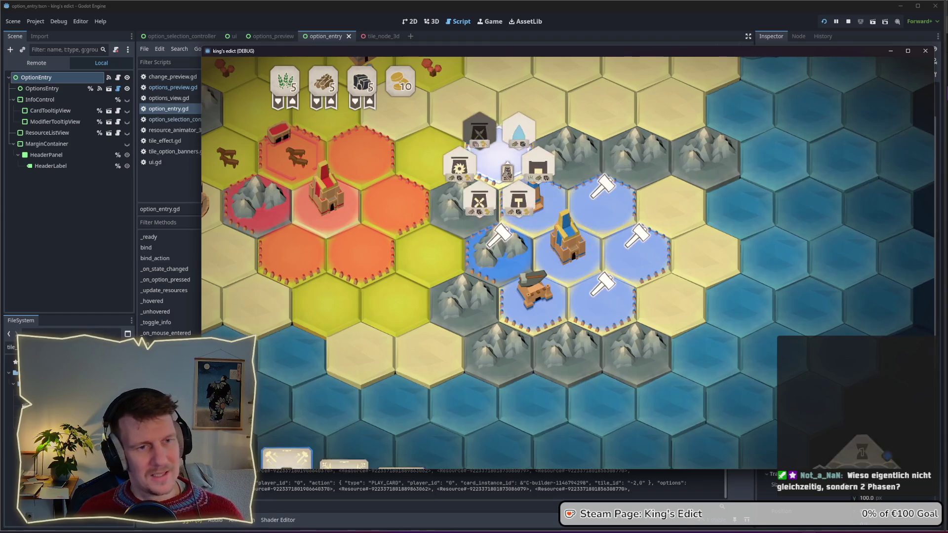
click(602, 203)
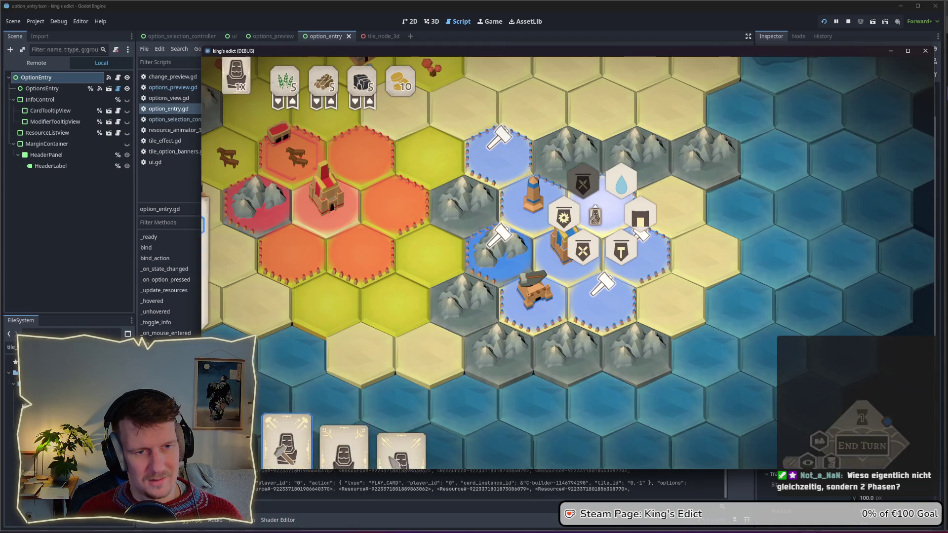
click(637, 250)
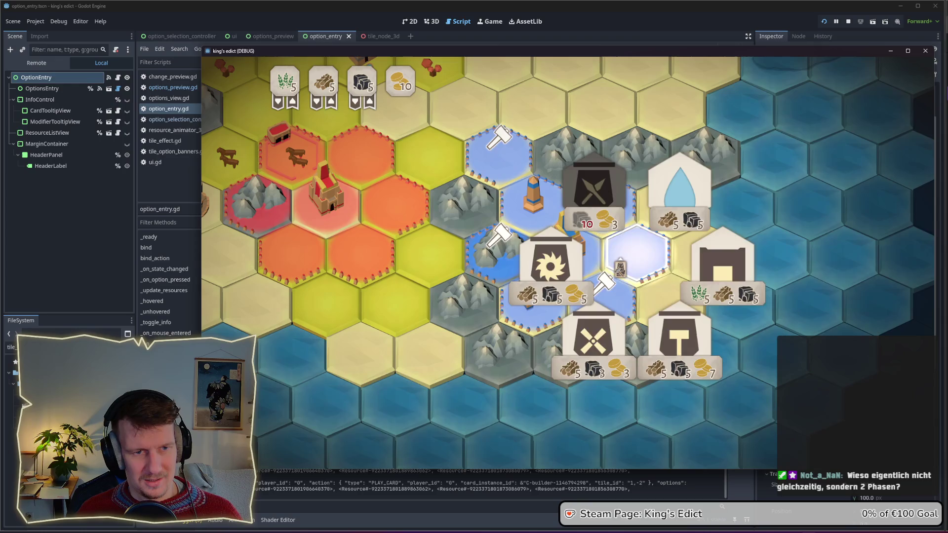
click(603, 203)
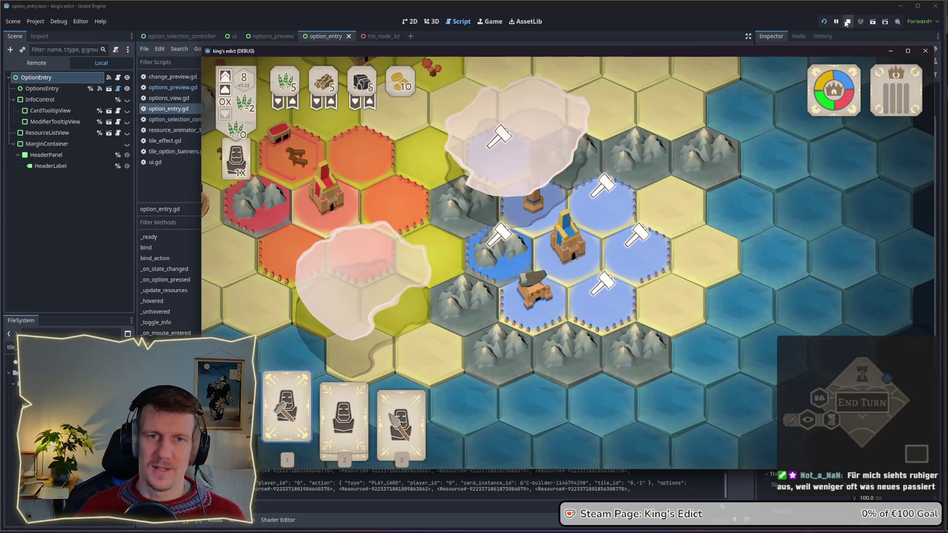
Stop the game and select the resource_scale_curve.sample argument on line 111.
key(F8)
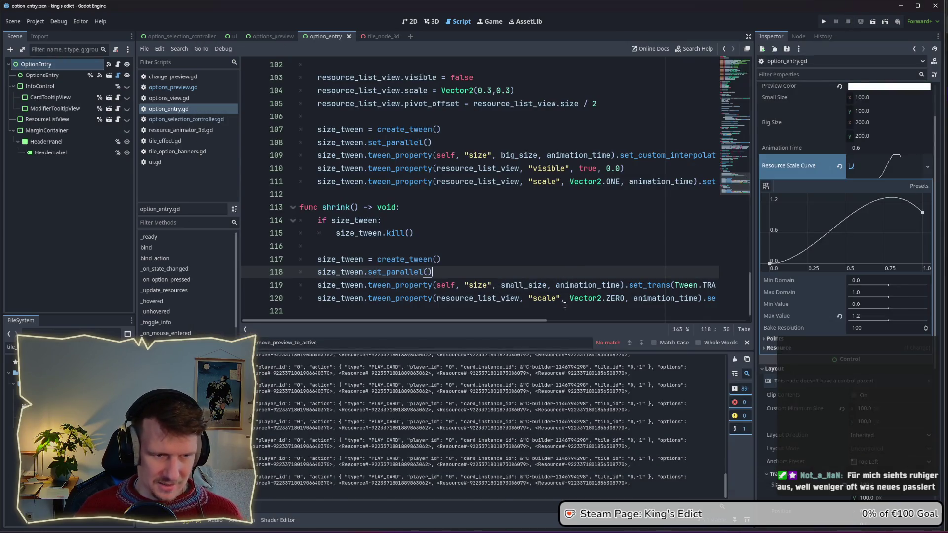
mouse_move(525, 322)
mouse_down()
mouse_move(724, 328)
mouse_move(552, 308)
mouse_move(701, 319)
mouse_up()
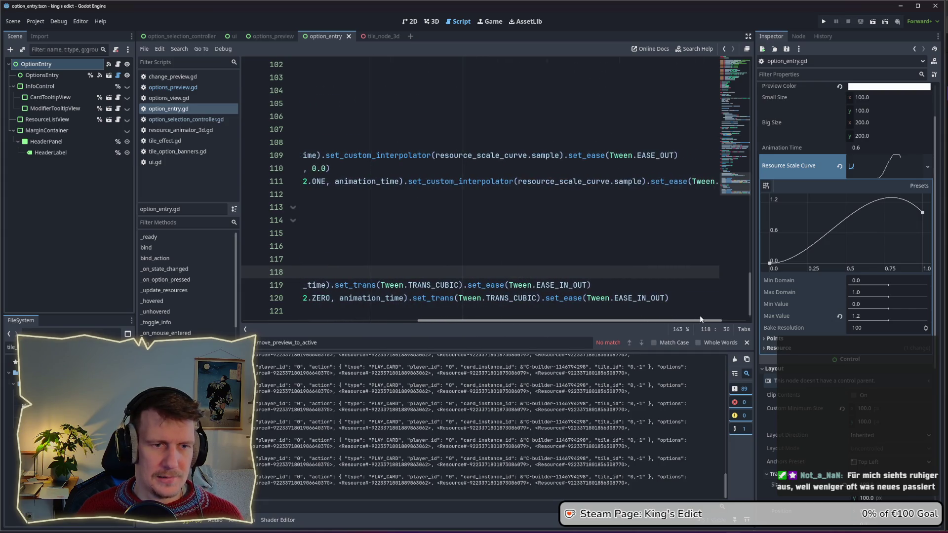
click(577, 182)
click(519, 182)
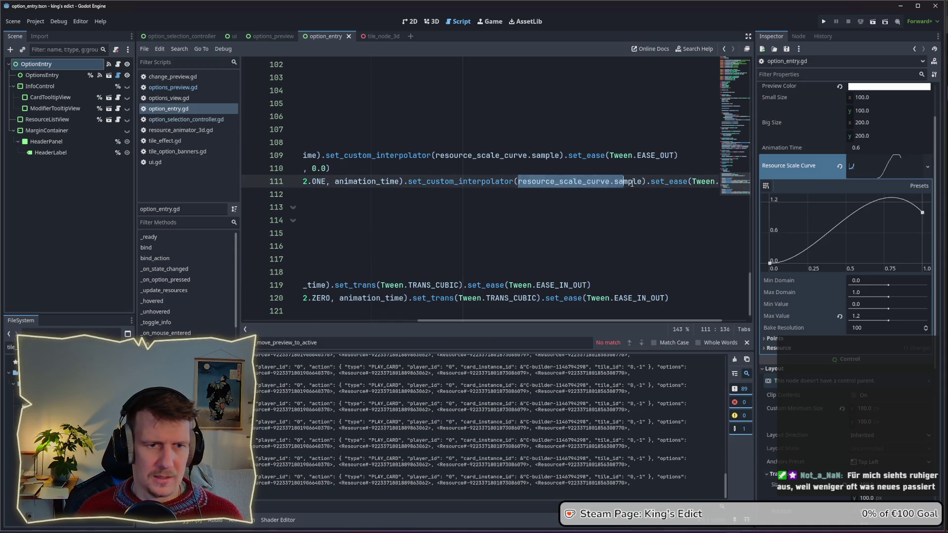
drag(632, 183, 642, 182)
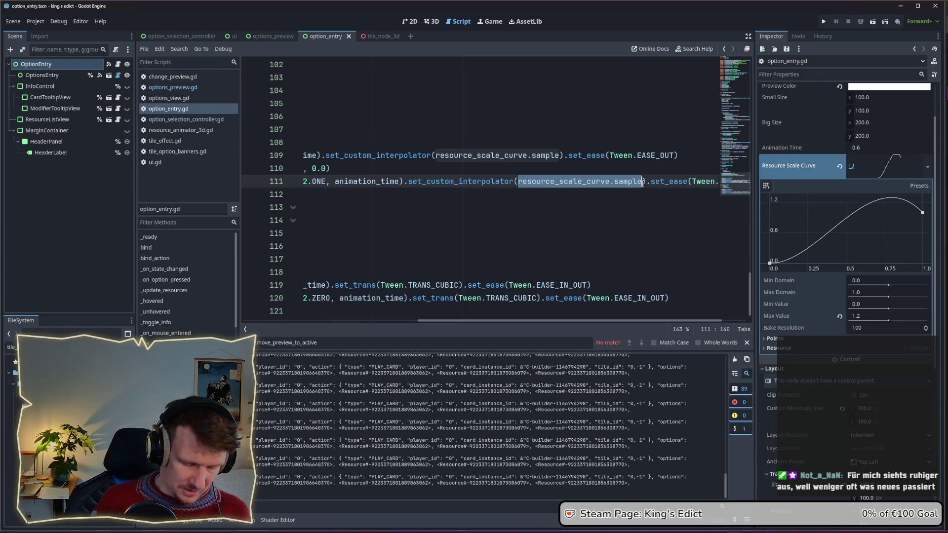
Remove the set_custom_interpolator call from line 111's scale tween.
text(TRAN)
key(BackSpace)
key(BackSpace)
key(BackSpace)
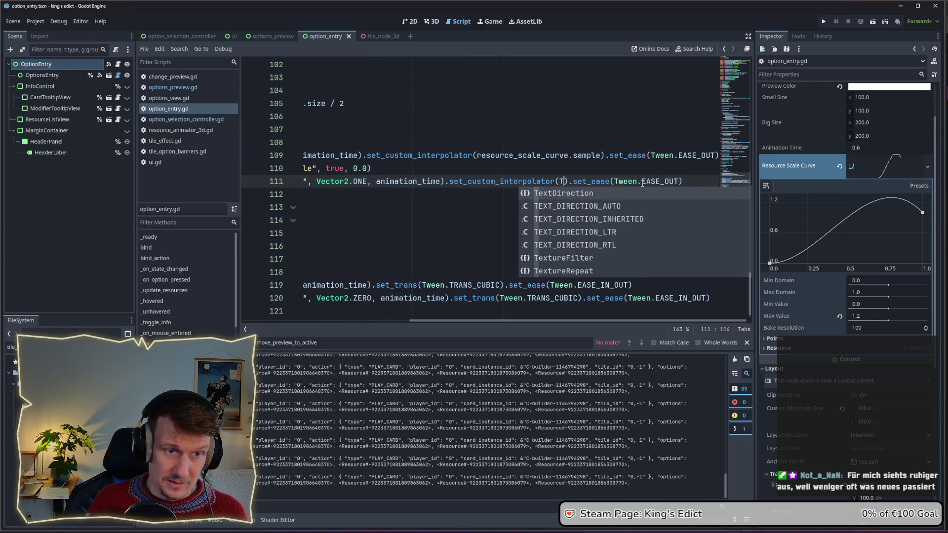
text(W)
key(BackSpace)
text(TW)
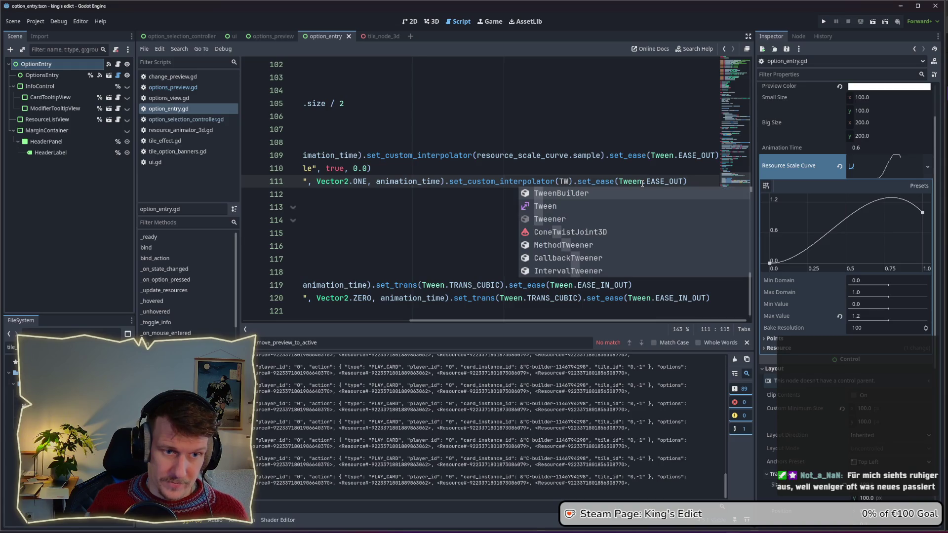
key(Return)
key(BackSpace)
key(BackSpace)
key(BackSpace)
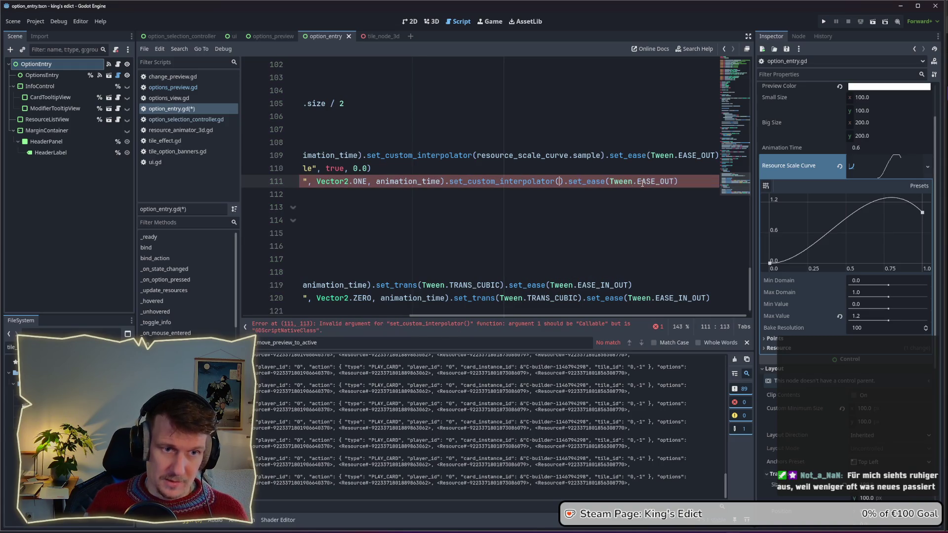
text(TW)
key(ctrl+BackSpace)
key(ctrl+BackSpace)
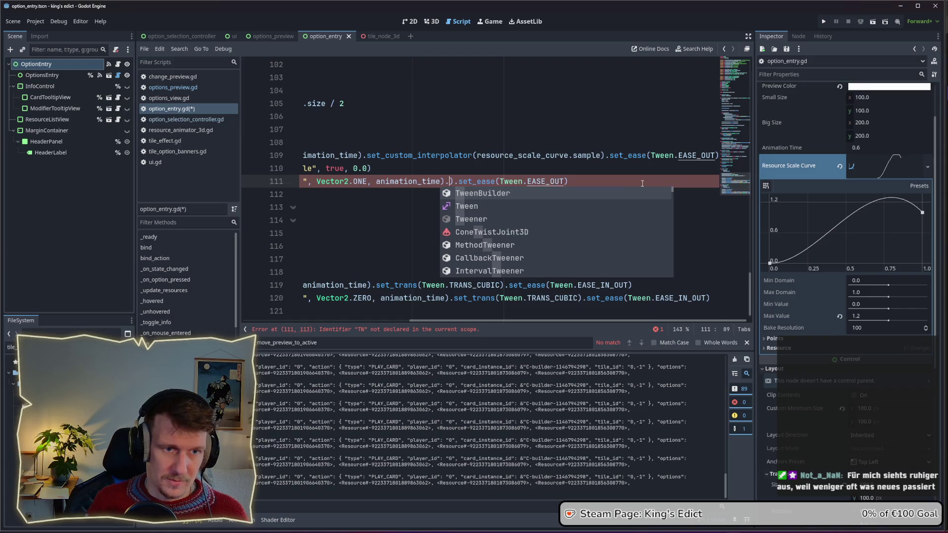
Insert set_trans(Tween.TRANS_LINEAR) on line 111 and relaunch the project.
text(set_trans)
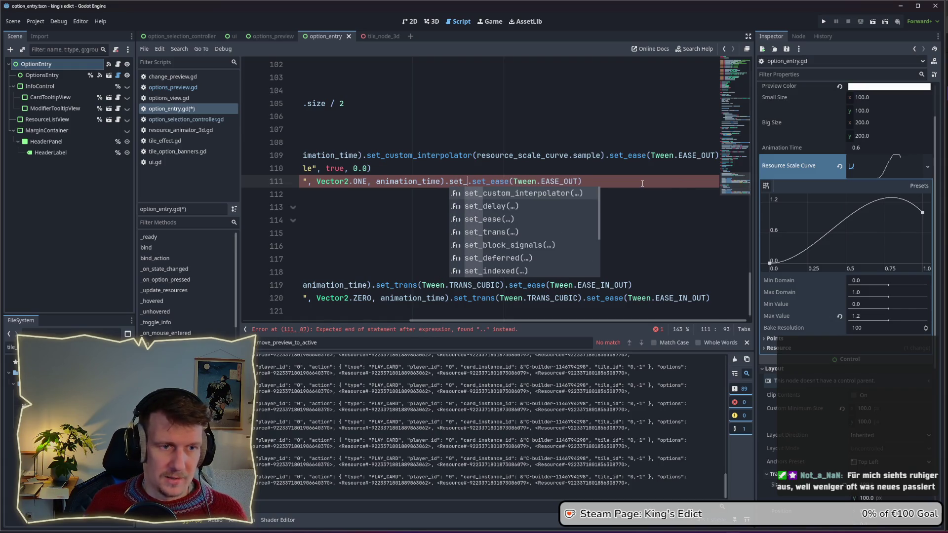
key(Return)
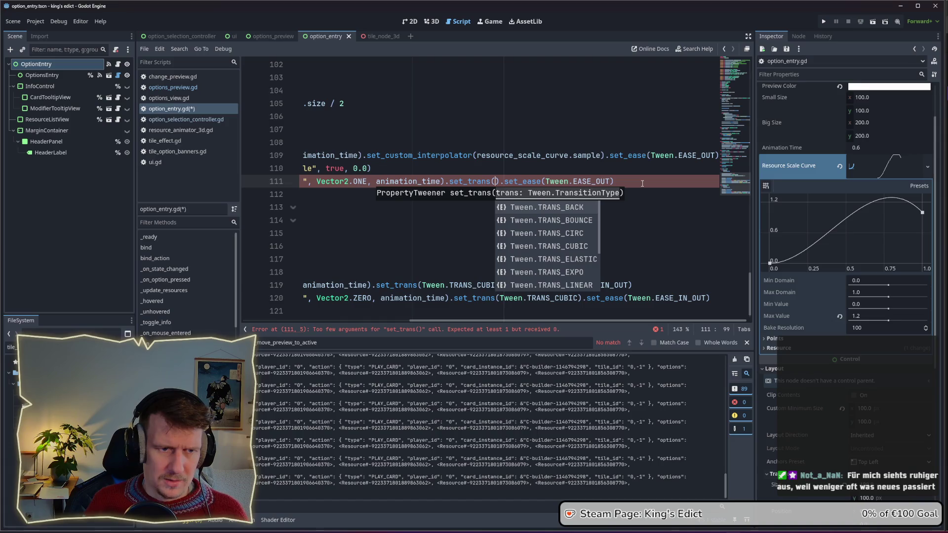
key(Down)
key(Down)
key(Down)
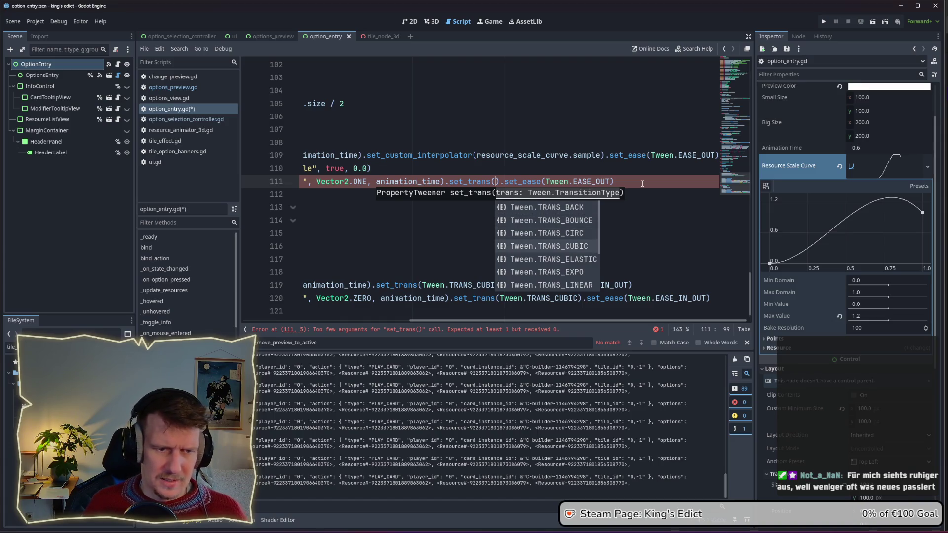
key(Down)
key(Return)
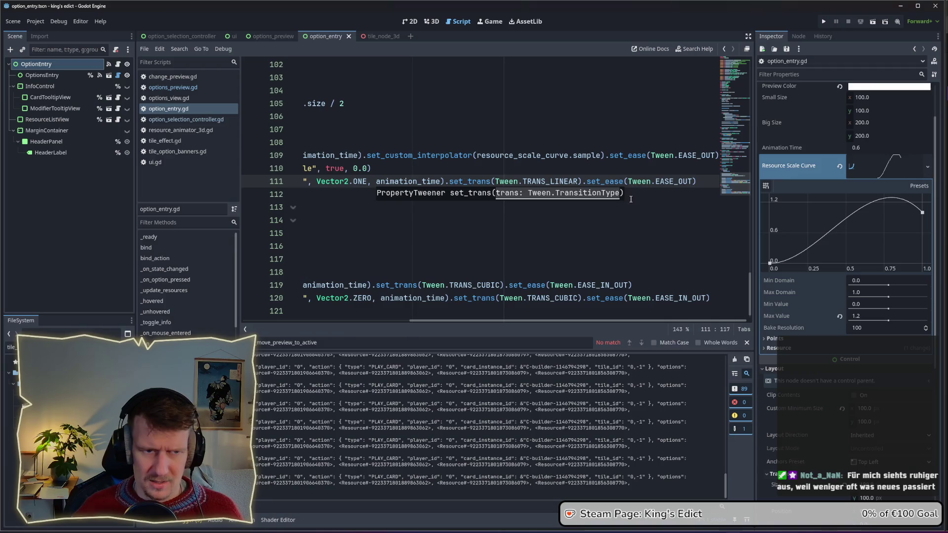
click(613, 211)
click(824, 22)
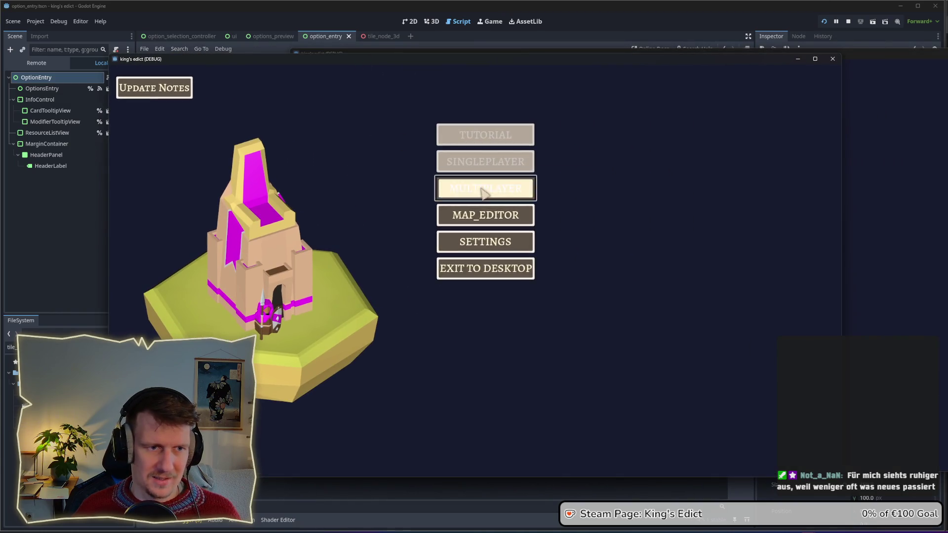
Start a multiplayer game on i_know_this_place.map from a chosen start position.
click(487, 188)
click(546, 113)
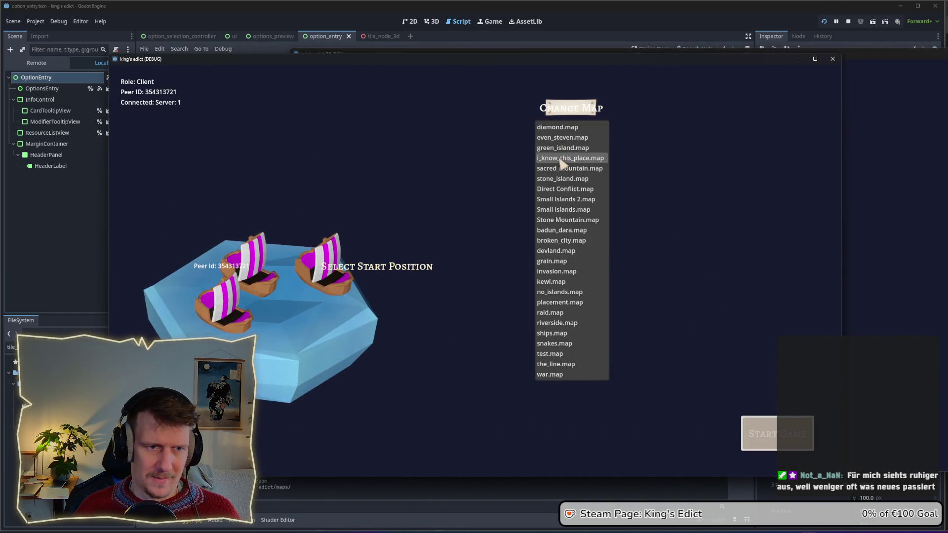
click(559, 160)
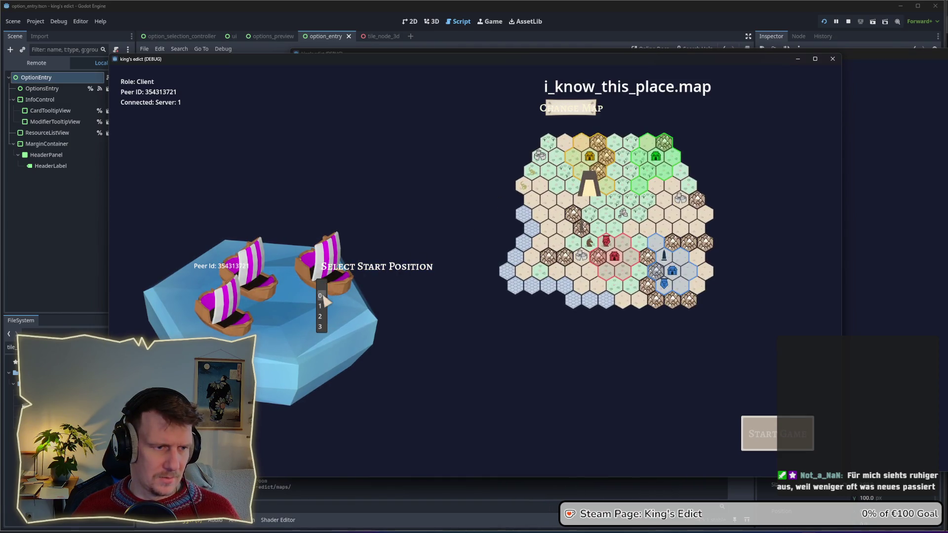
click(320, 295)
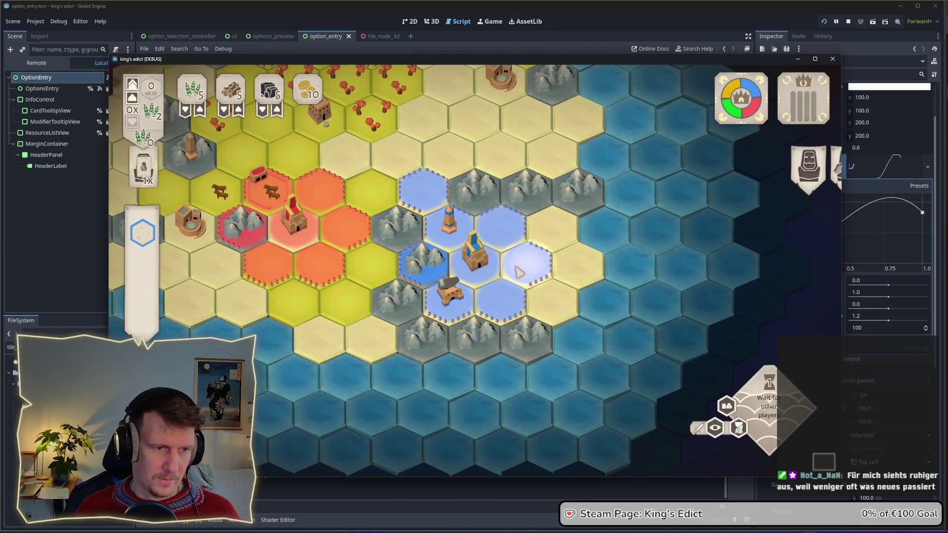
Move the builder across several hex tiles to watch the option cards, then close the game.
click(519, 272)
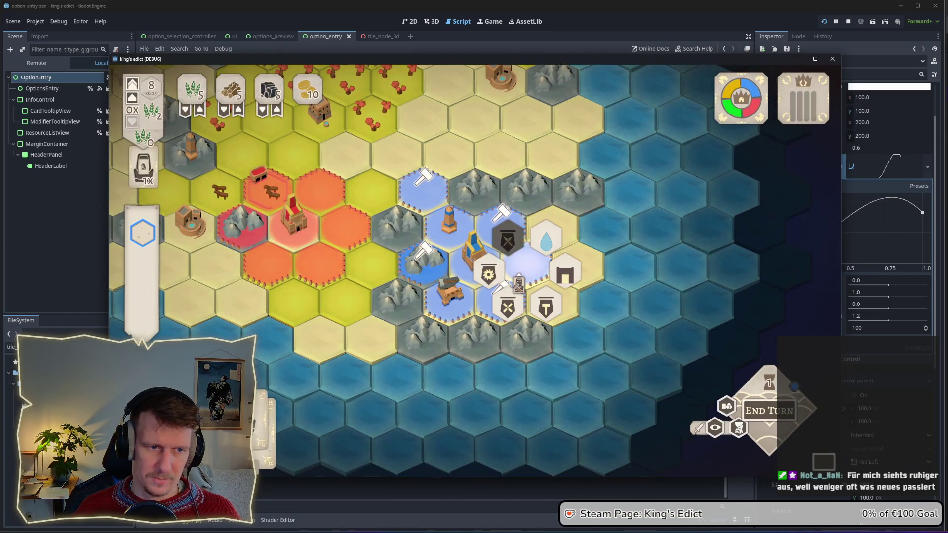
click(502, 230)
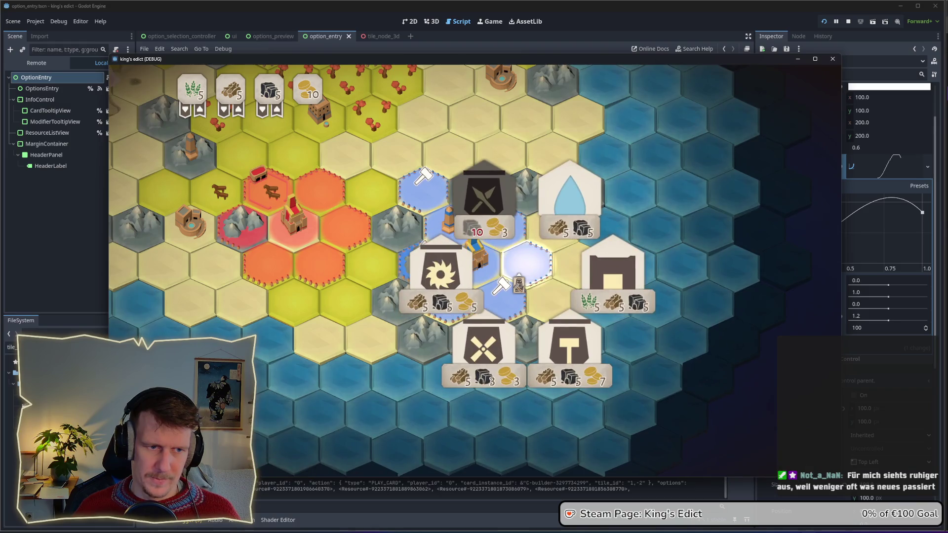
click(424, 190)
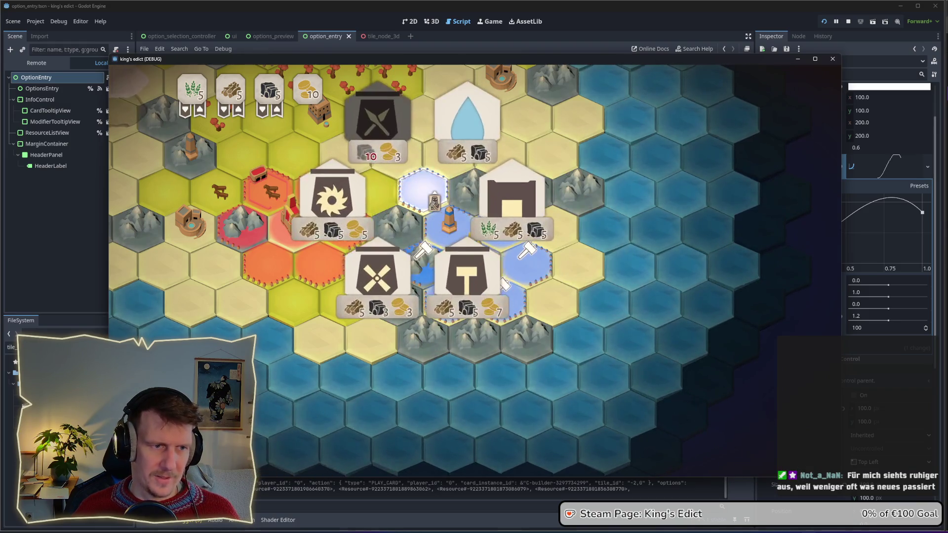
click(437, 282)
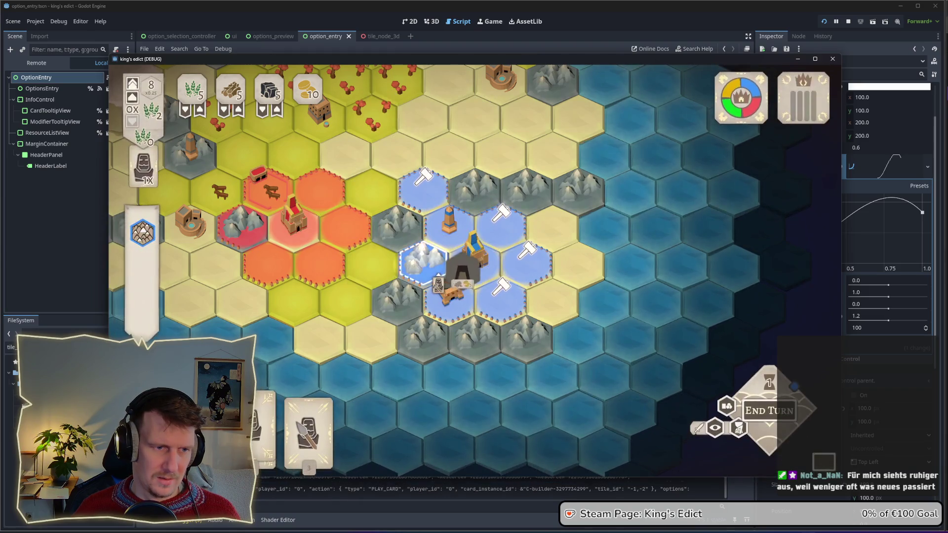
click(501, 296)
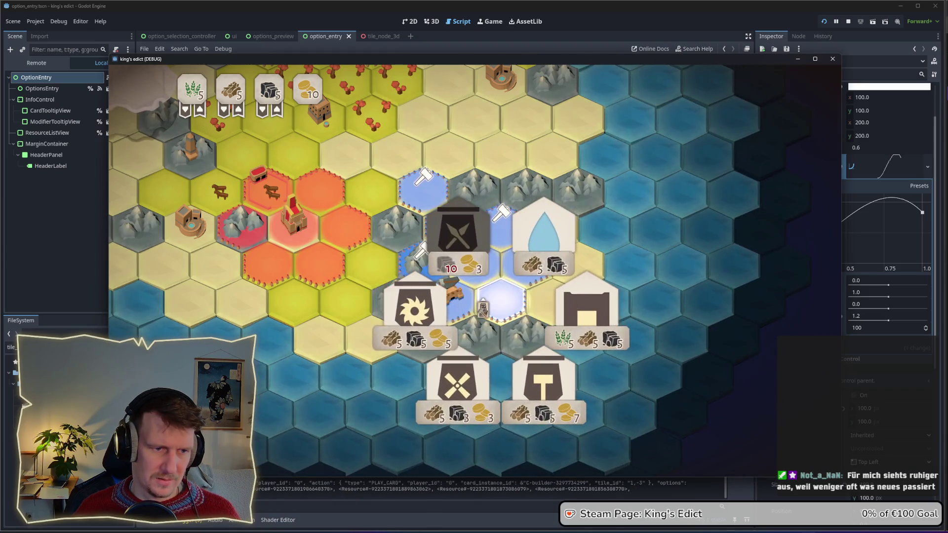
click(523, 269)
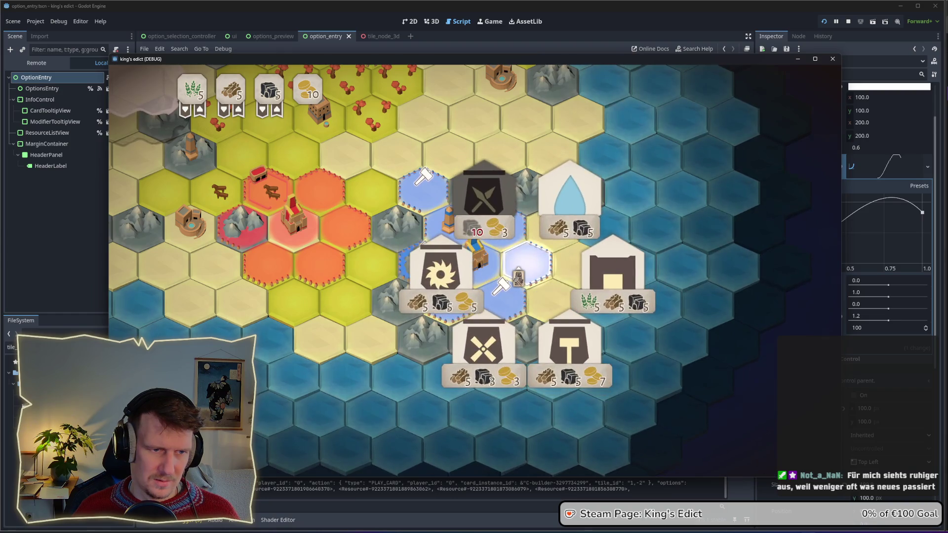
click(502, 227)
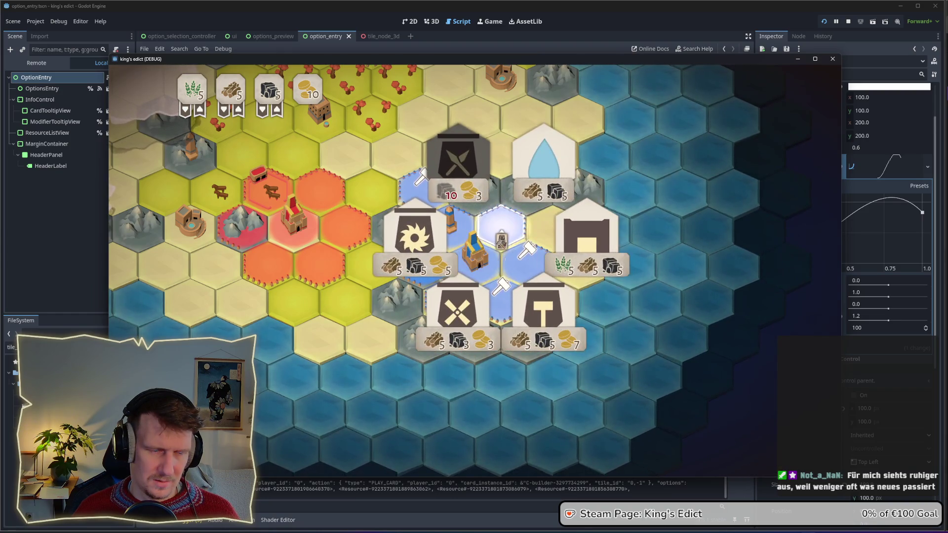
click(424, 190)
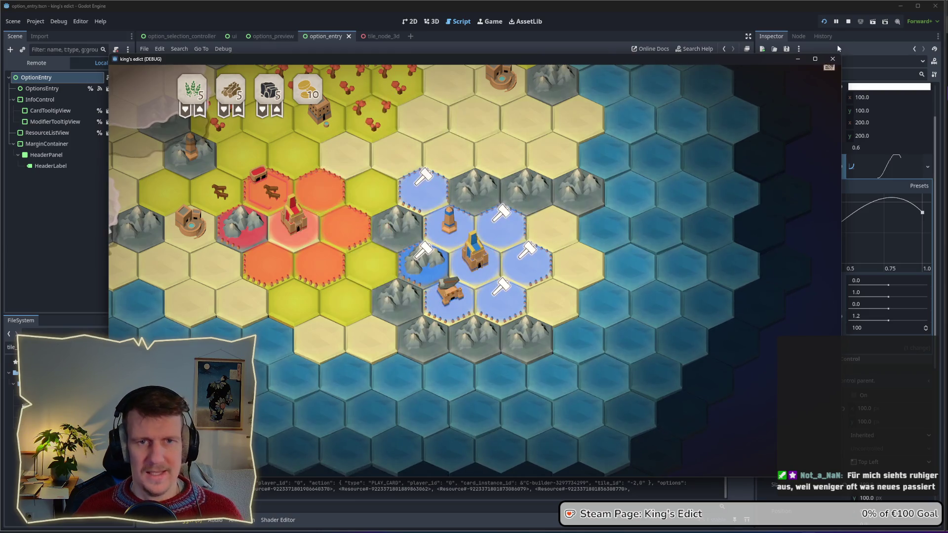
click(833, 58)
click(588, 193)
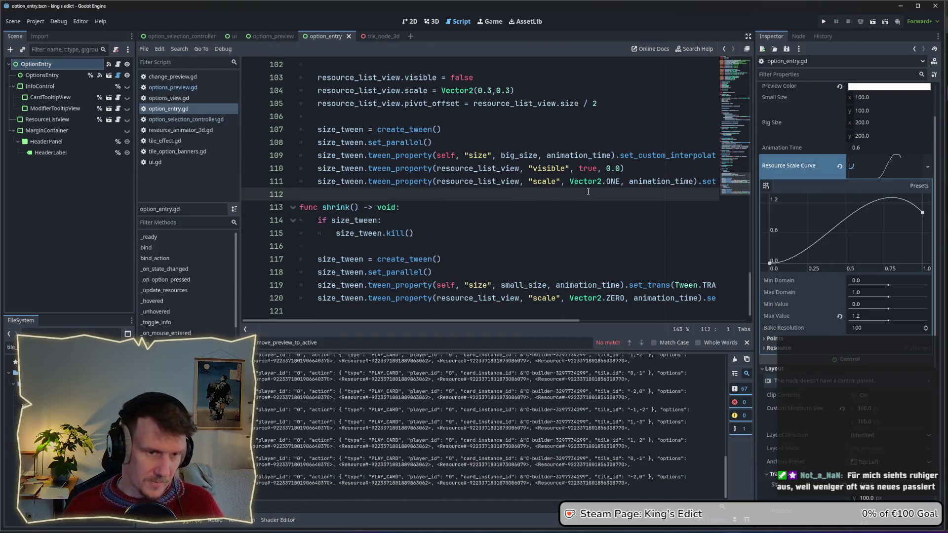
Undo line 111 back to set_custom_interpolator(resource_scale_curve.sample) and run the project with F5.
key(ctrl+z)
key(ctrl+z)
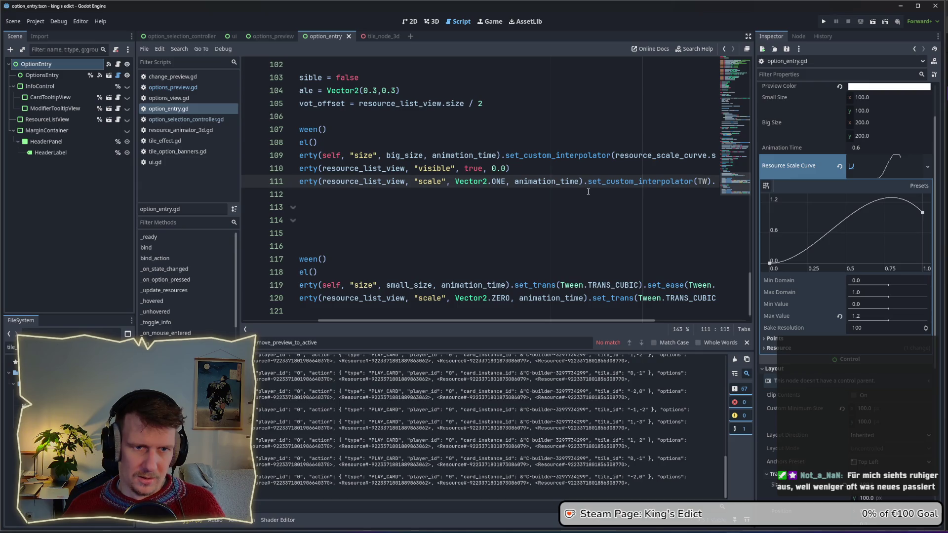
key(ctrl+z)
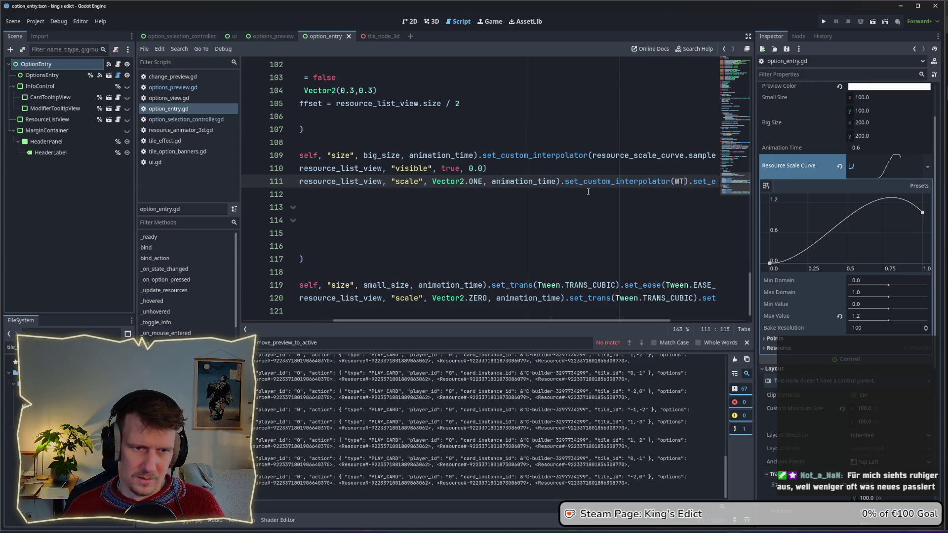
key(ctrl+z)
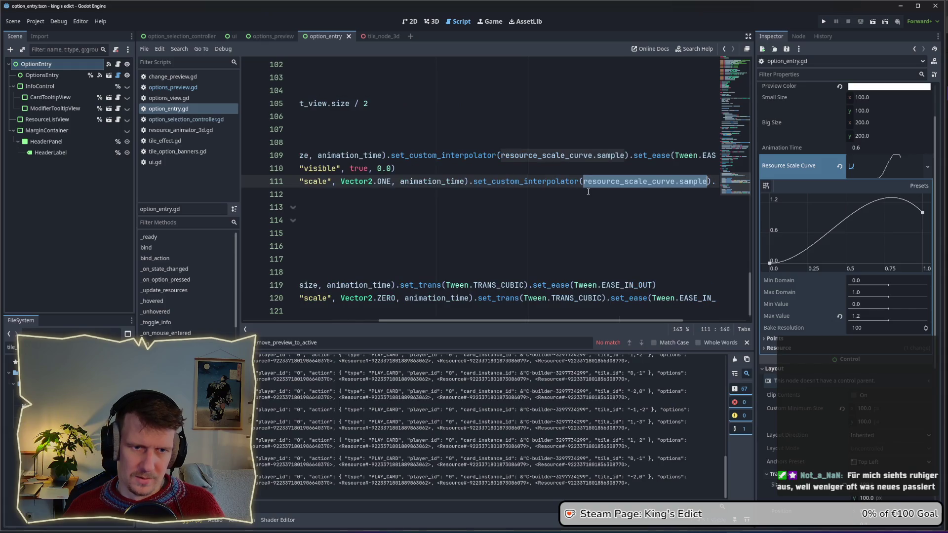
click(591, 194)
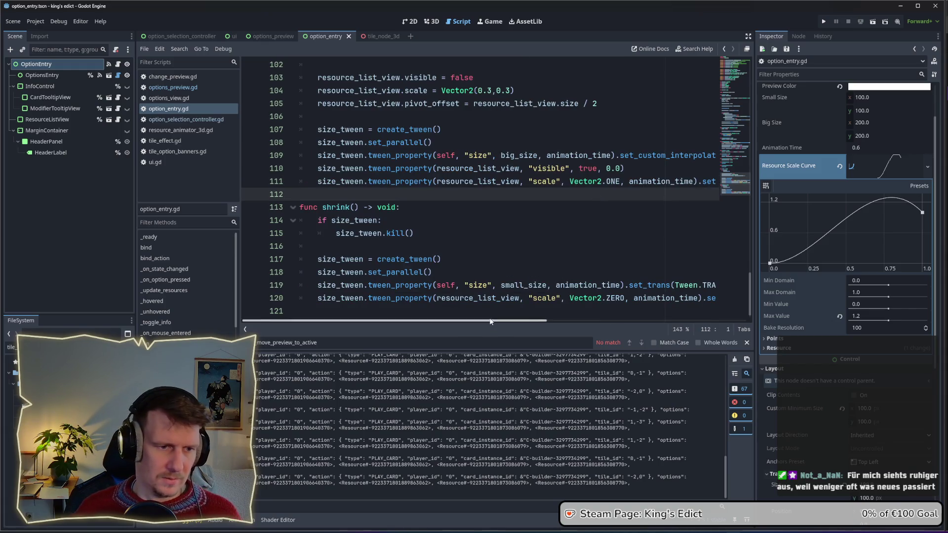
key(F5)
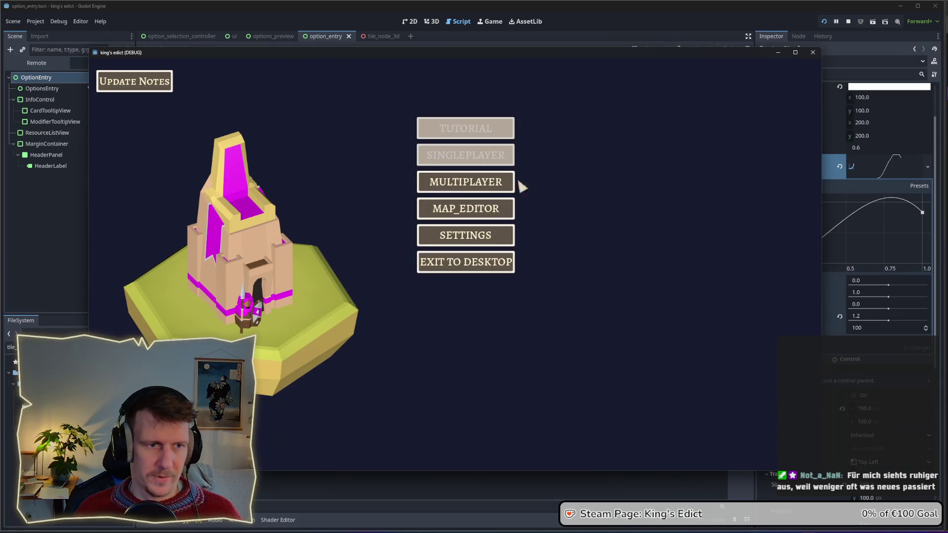
Create a multiplayer game on i_know_this_place.map, pick a start position and start the match.
click(516, 184)
click(548, 179)
click(547, 104)
click(542, 153)
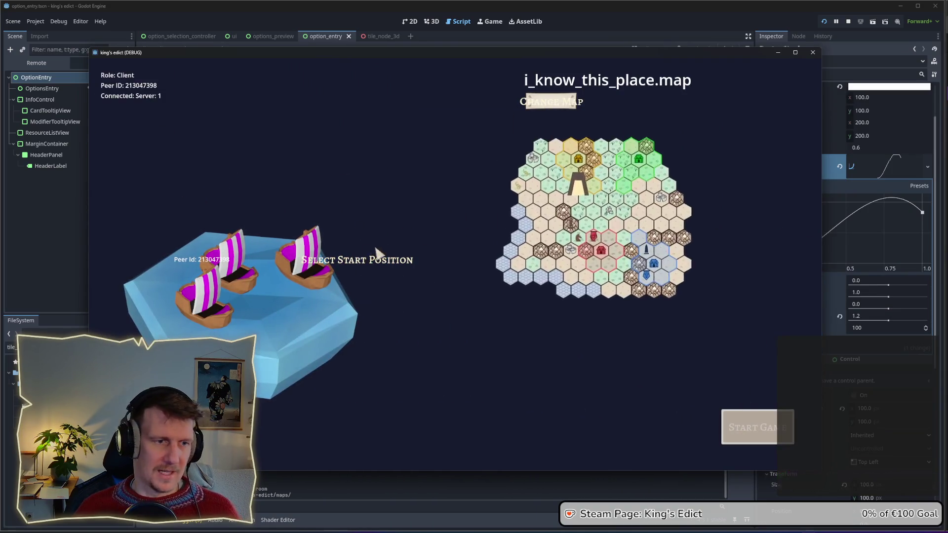
click(354, 261)
click(304, 291)
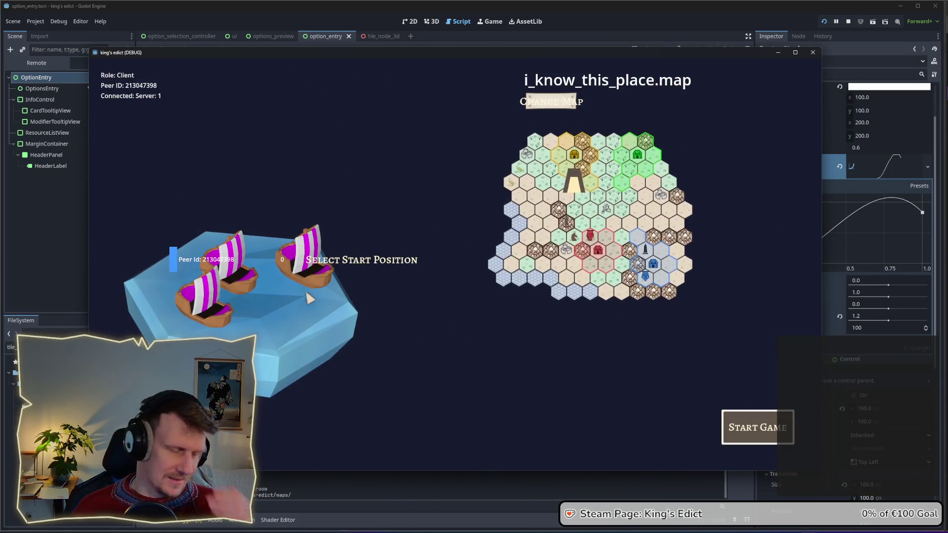
click(745, 424)
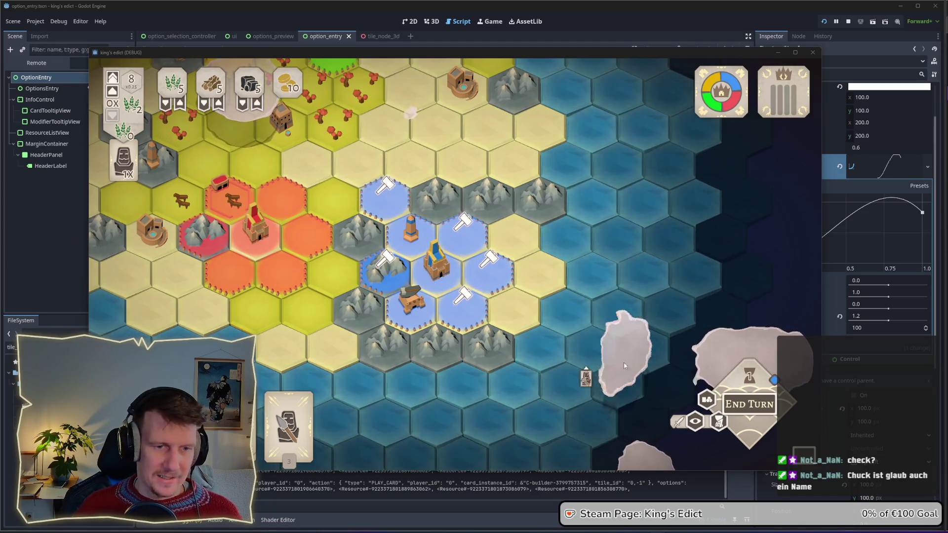
Show the building options on the upper blue hex and shift the game window right.
click(449, 313)
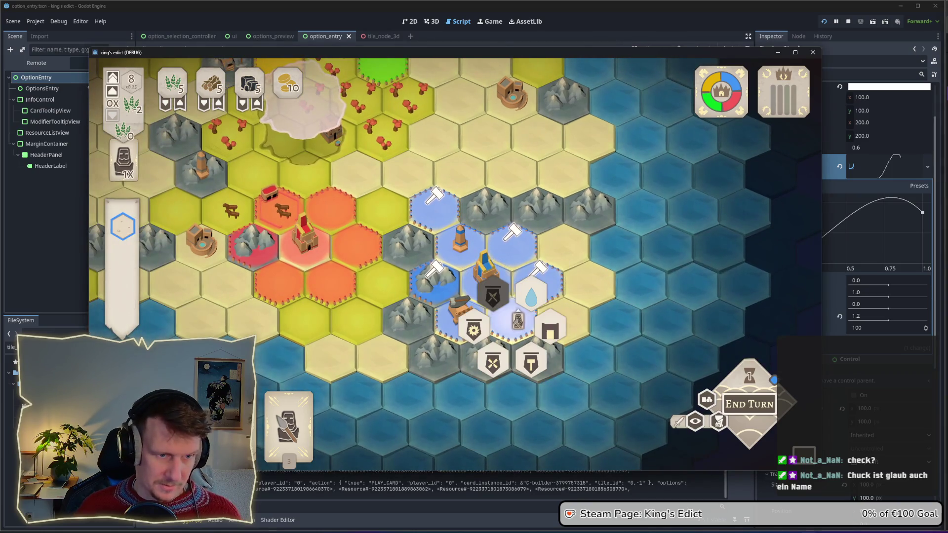
key(Escape)
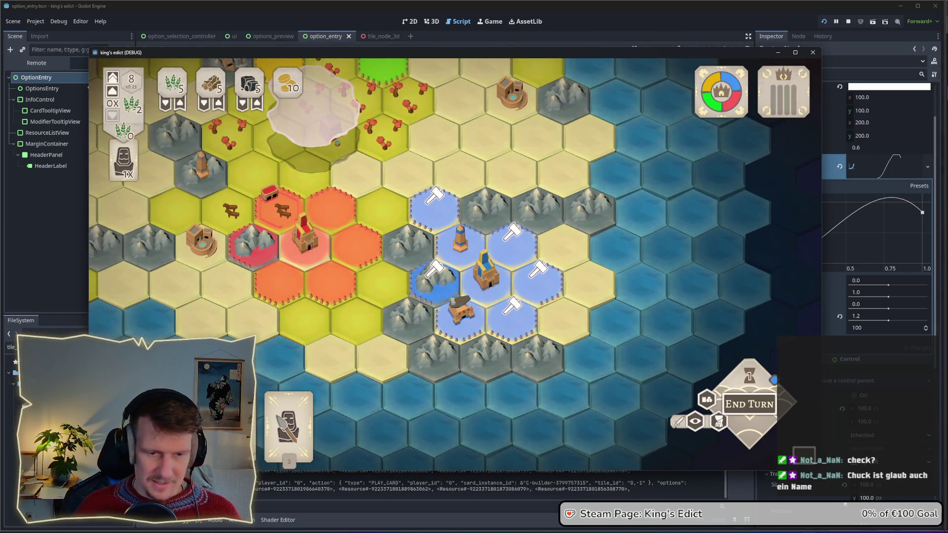
click(439, 217)
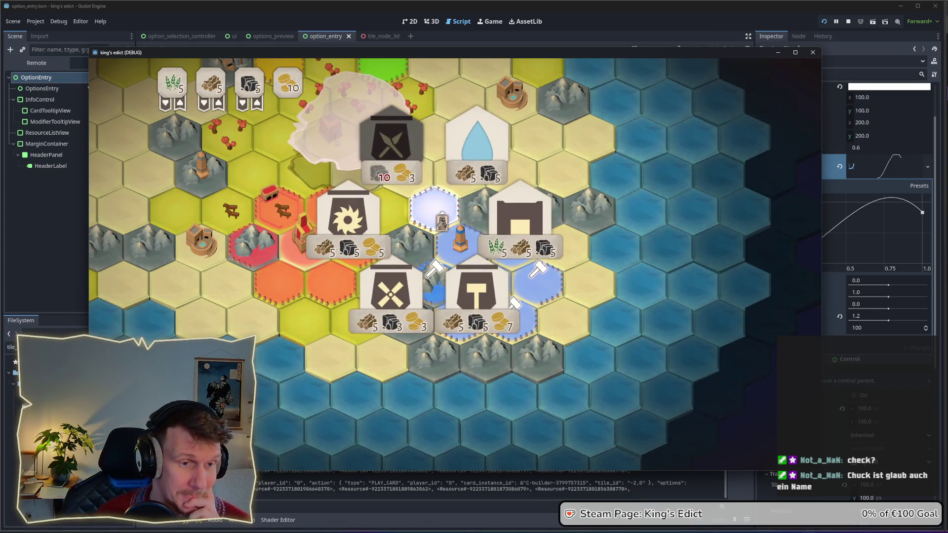
drag(459, 48, 558, 48)
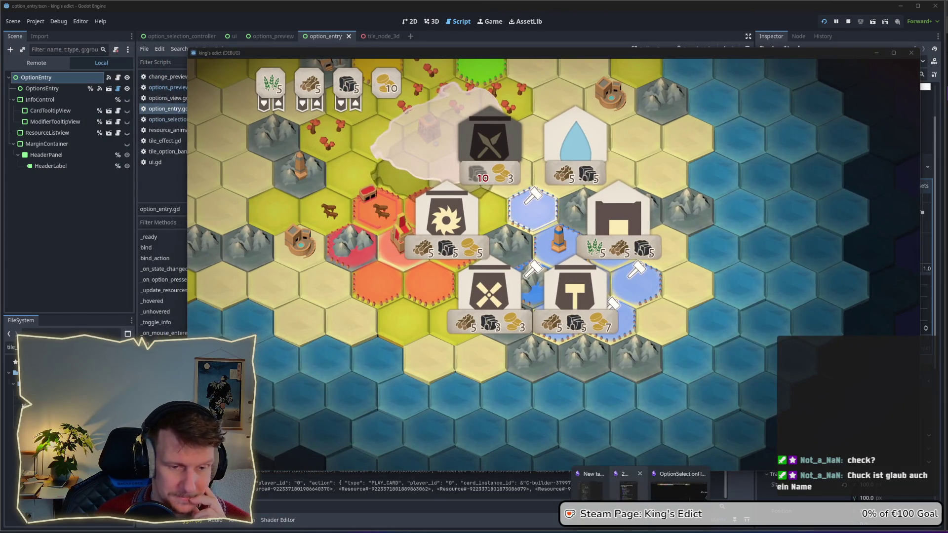
In the to-do notes, tick 'show price' and put a ➡️ arrow before the hover-info item.
key(alt+Tab)
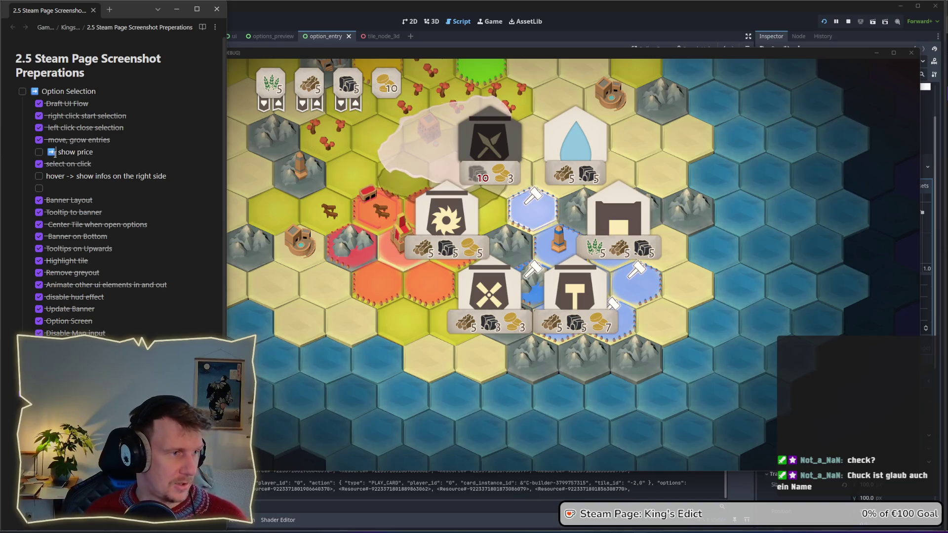
click(39, 152)
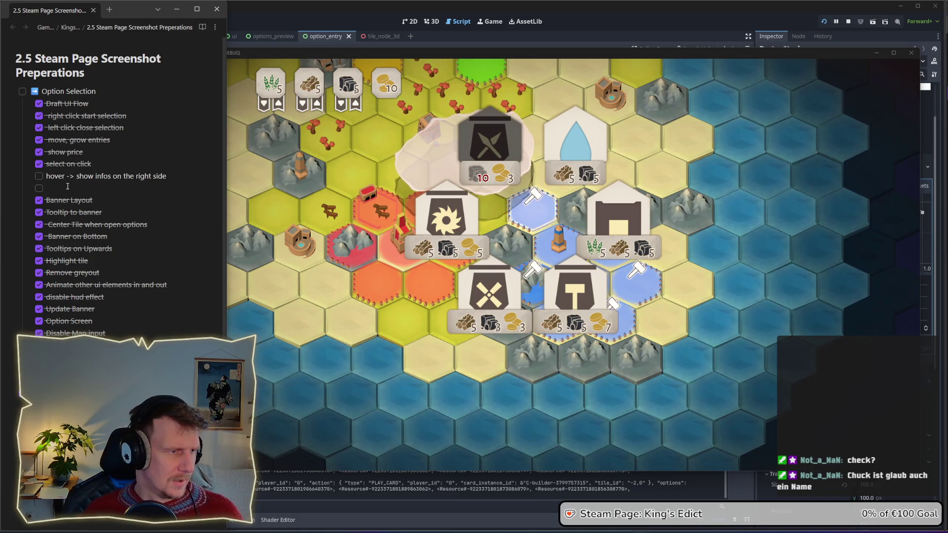
click(47, 176)
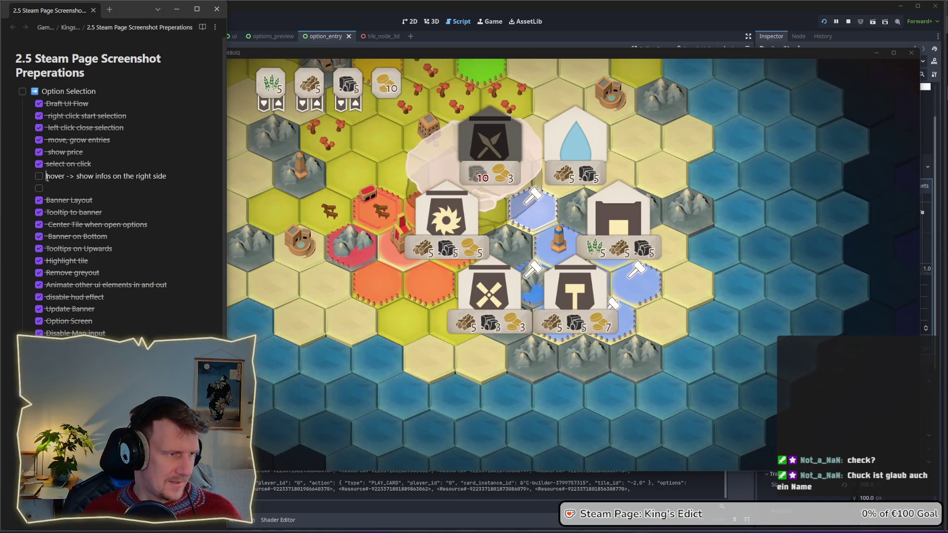
text(➡️)
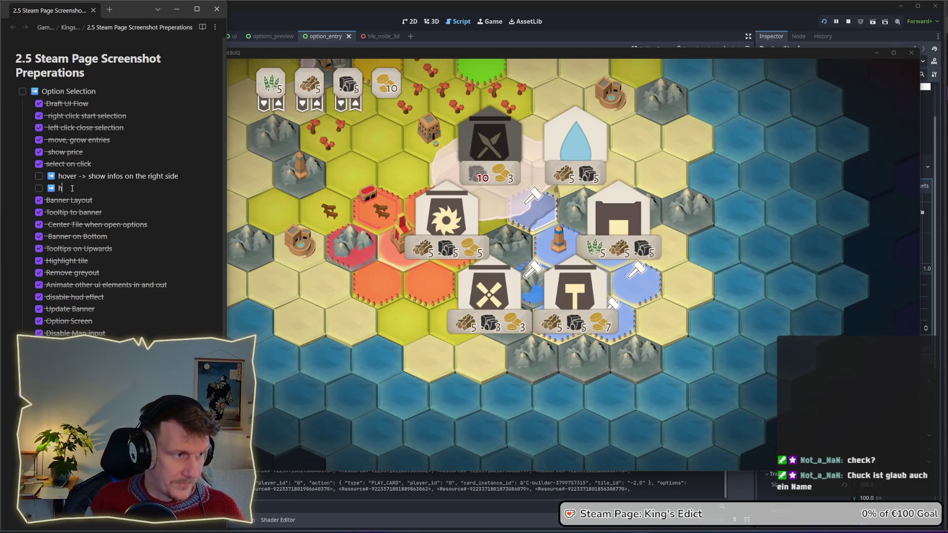
key(BackSpace)
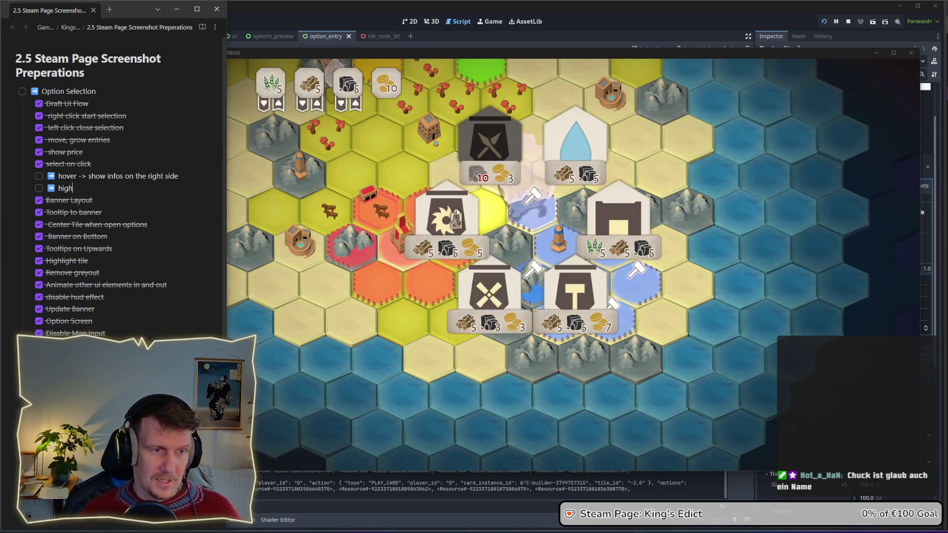
click(537, 221)
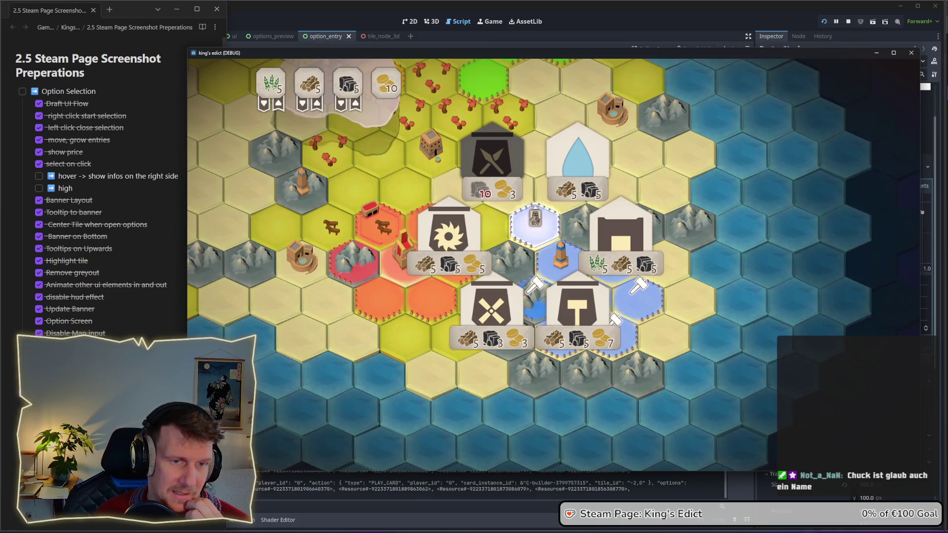
Play the second hand card on the blue hex near the castle, then close its options.
right_click(380, 437)
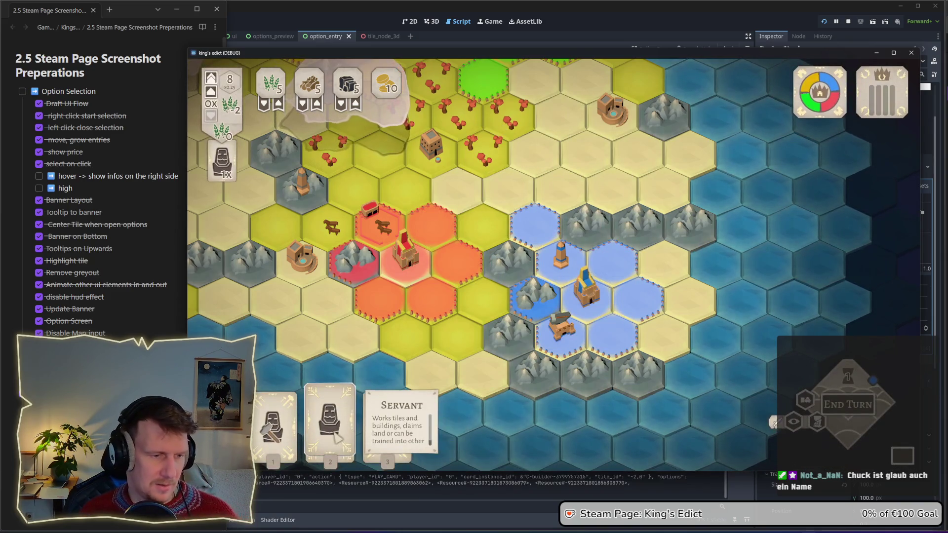
click(335, 437)
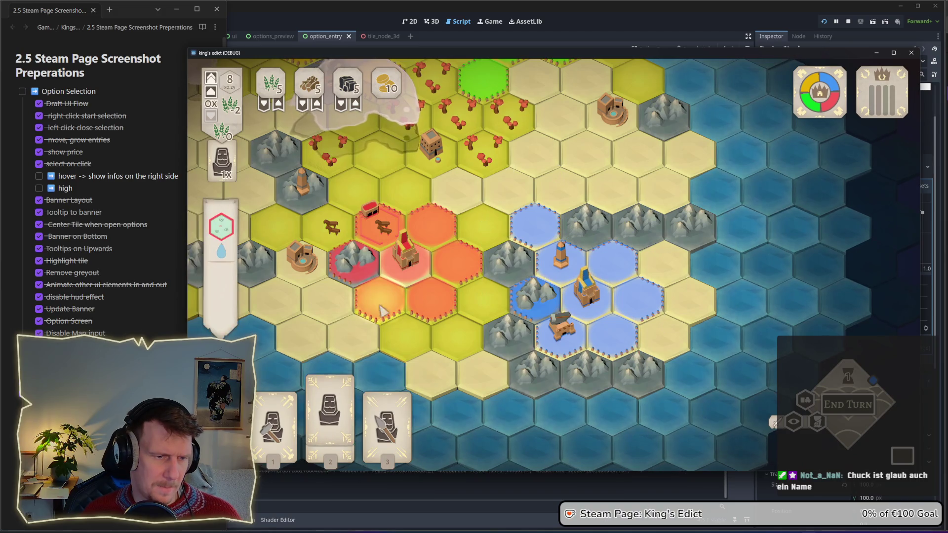
click(596, 274)
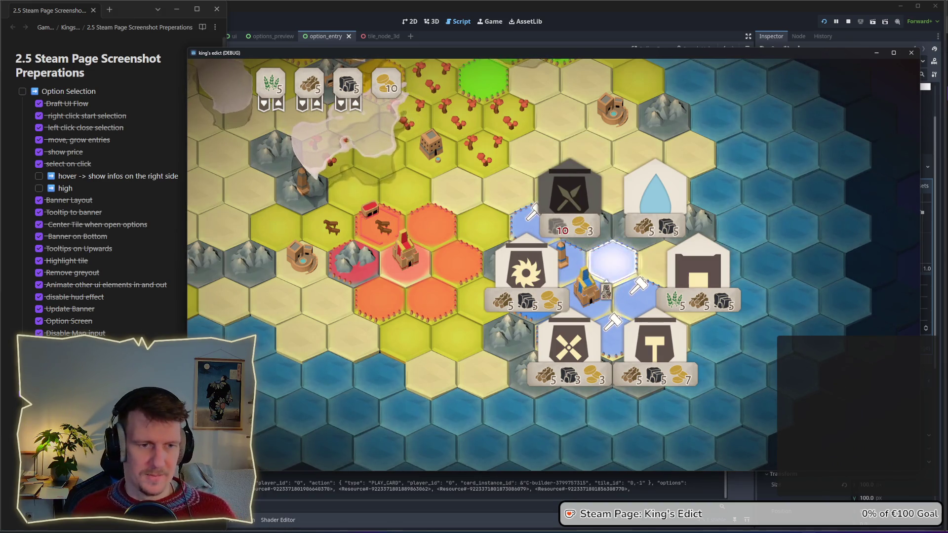
click(573, 205)
text(light hovered option)
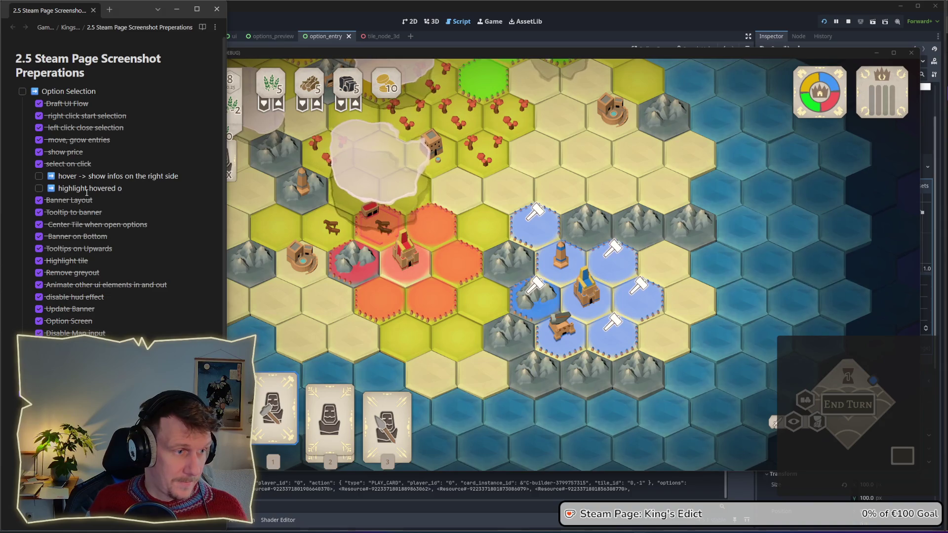
Add an empty to-do, then place the builder on several blue tiles and preview the mine option.
key(Return)
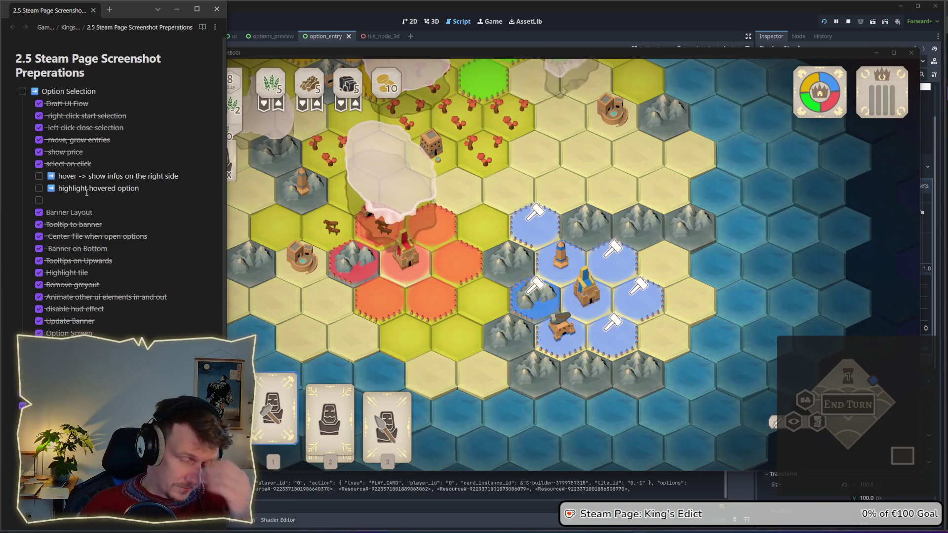
click(243, 241)
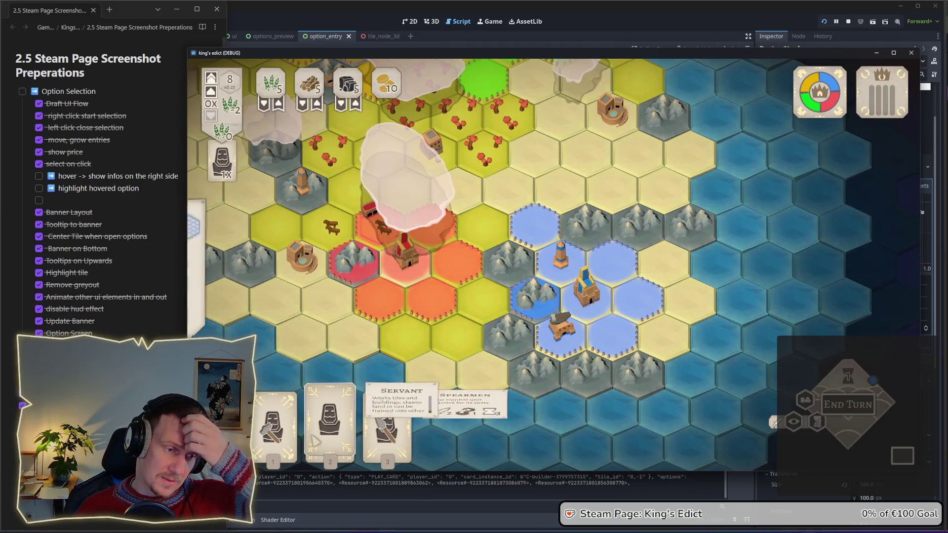
click(534, 222)
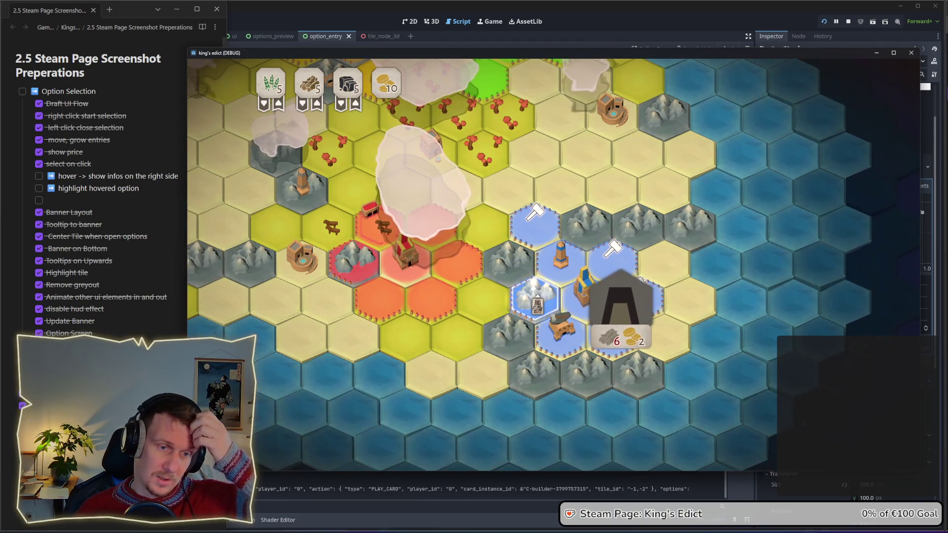
click(610, 259)
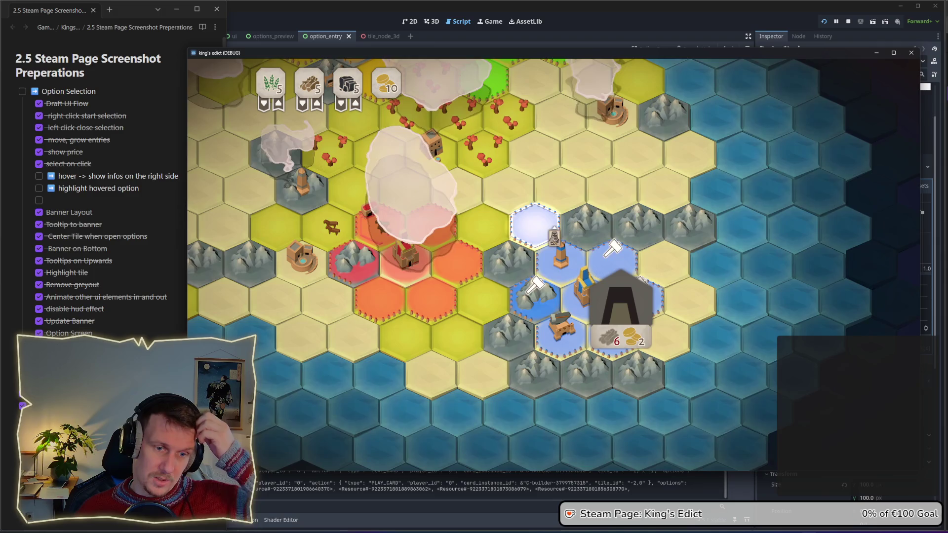
click(534, 297)
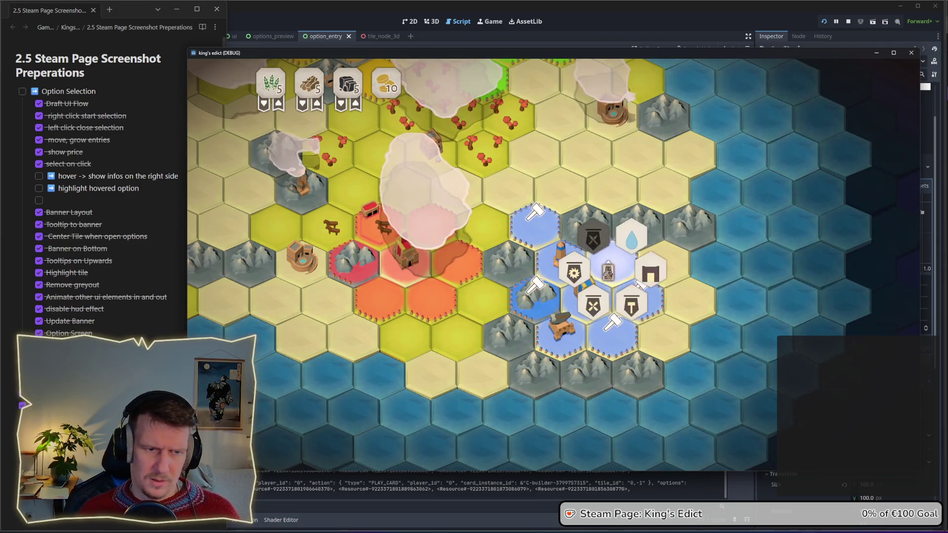
click(275, 432)
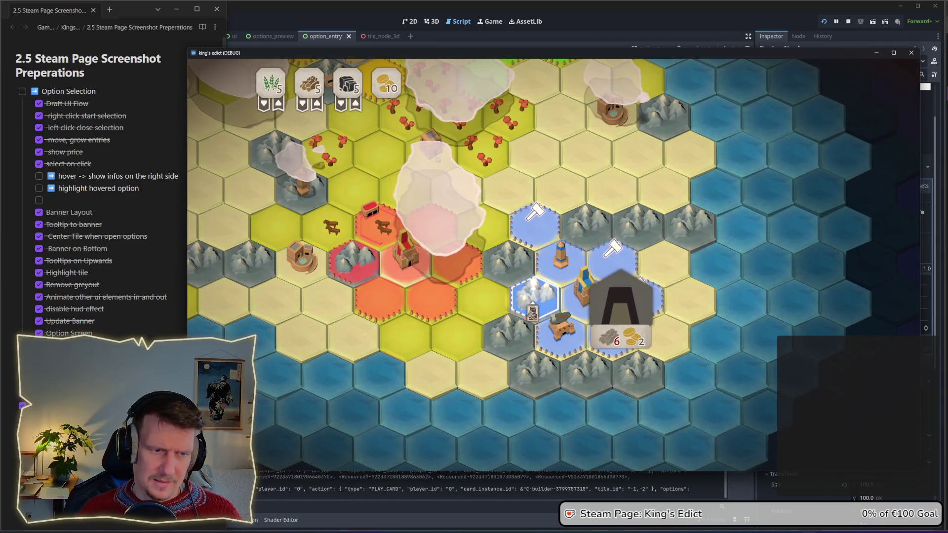
click(535, 225)
click(614, 257)
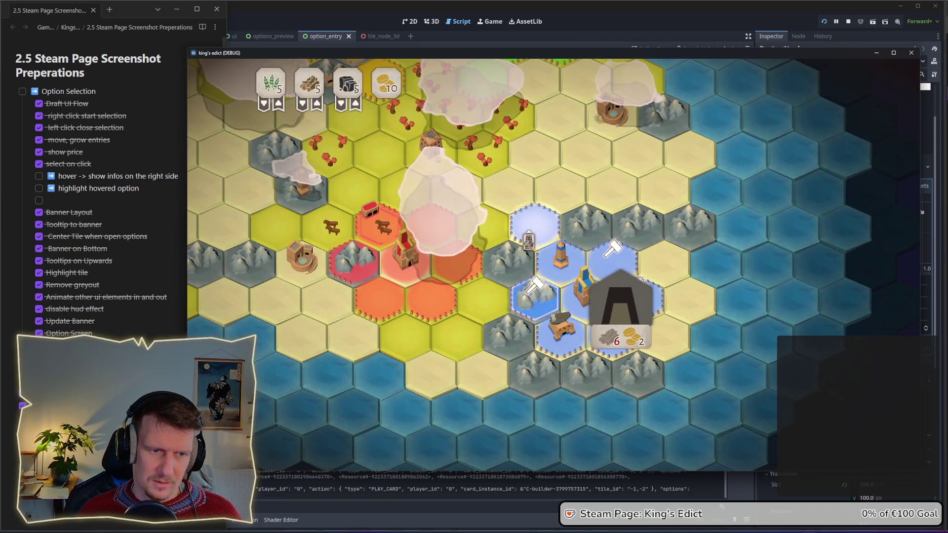
click(86, 202)
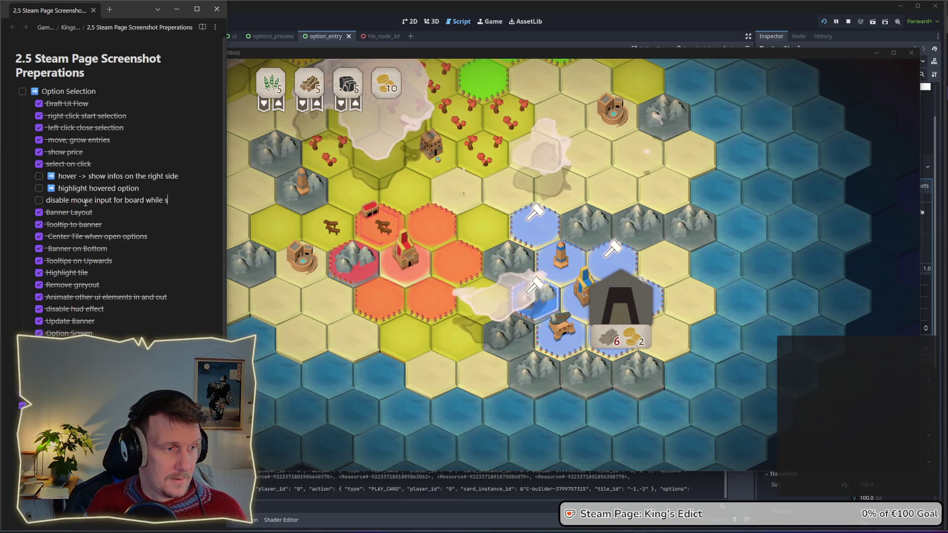
Finish the to-do 'disable mouse input for board while selections is open' and return to the game.
text(s open)
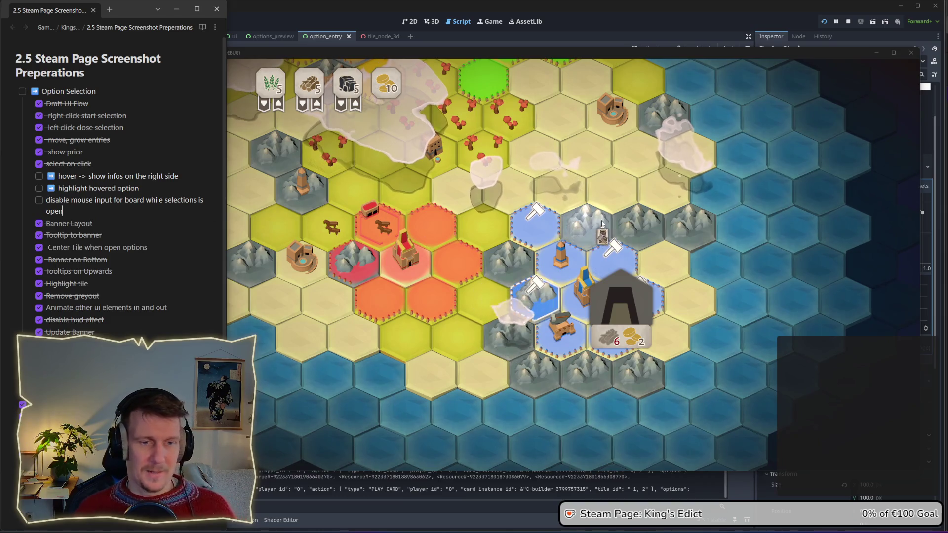
key(alt+Tab)
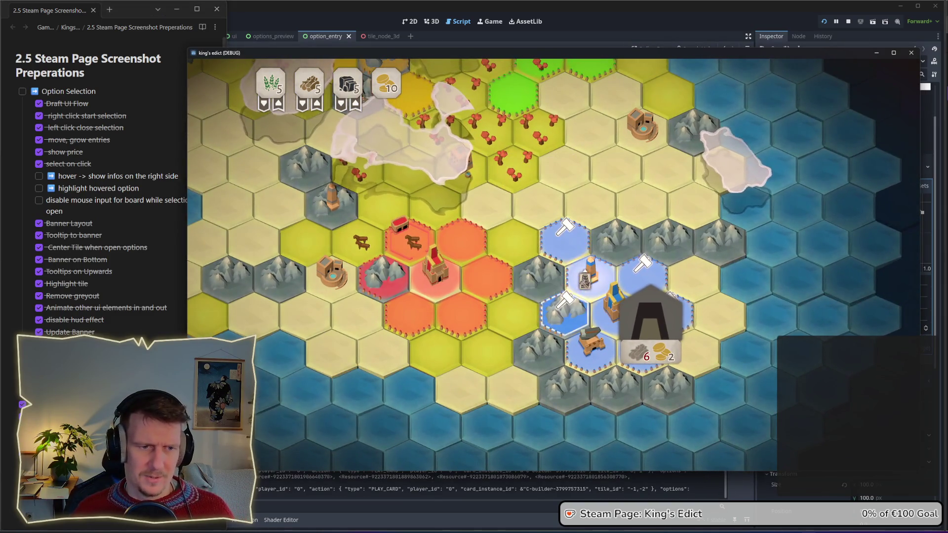
Mark three tiles as builder targets, then open and close the option card beside the snowy tile.
click(570, 330)
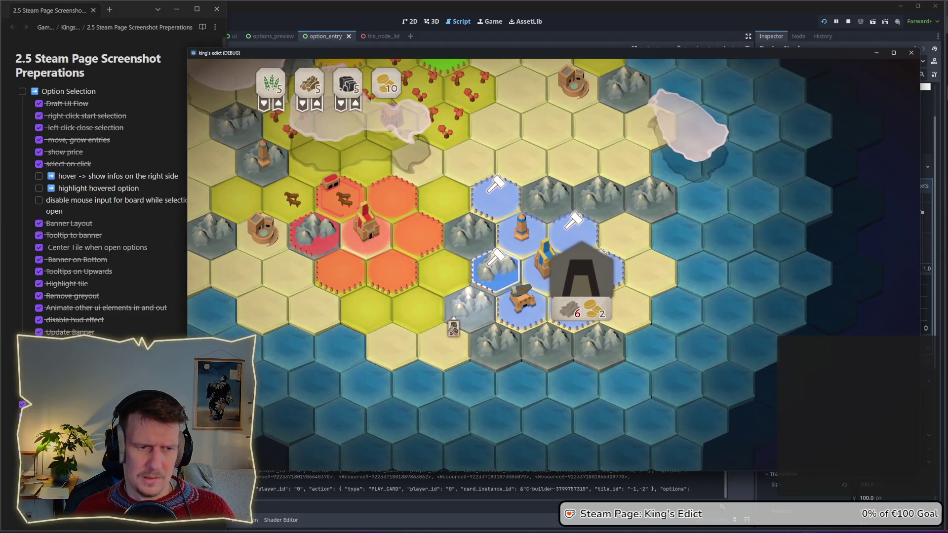
click(495, 269)
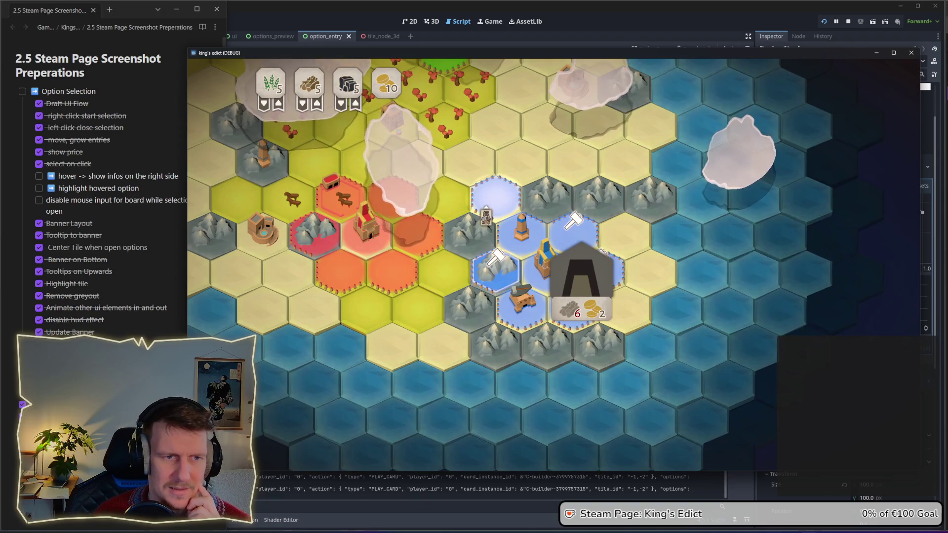
click(489, 210)
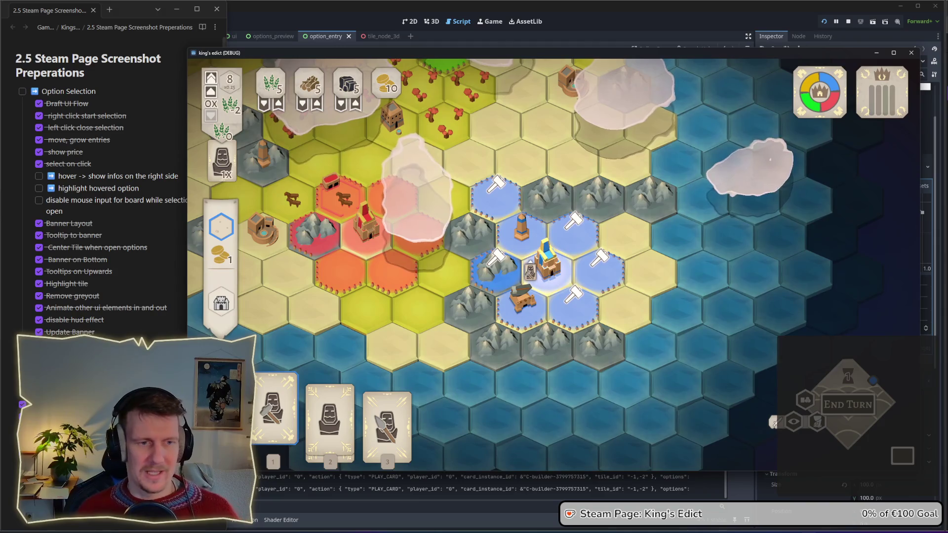
right_click(509, 295)
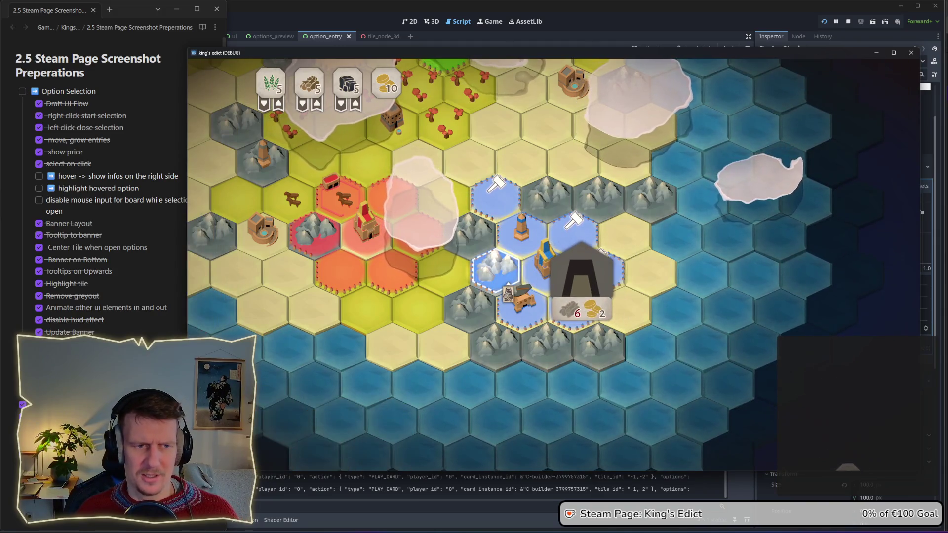
click(508, 294)
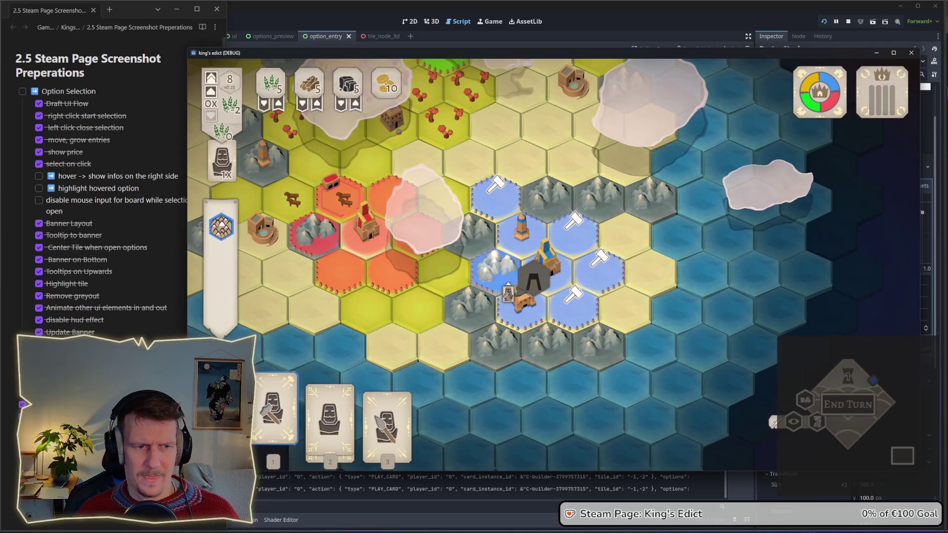
click(511, 291)
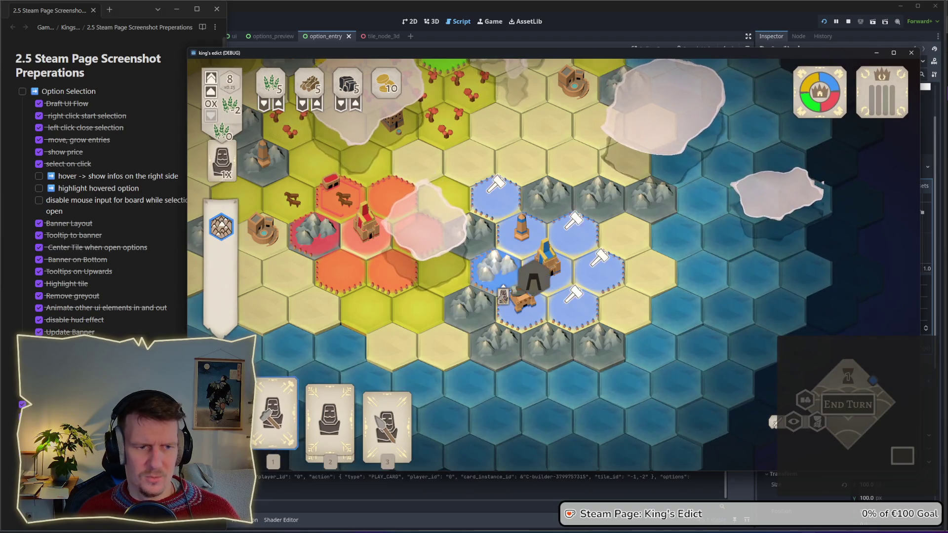
Dismiss the MINE option card, replay the option ring on the blue and centre hexes, then start a new to-do.
right_click(574, 296)
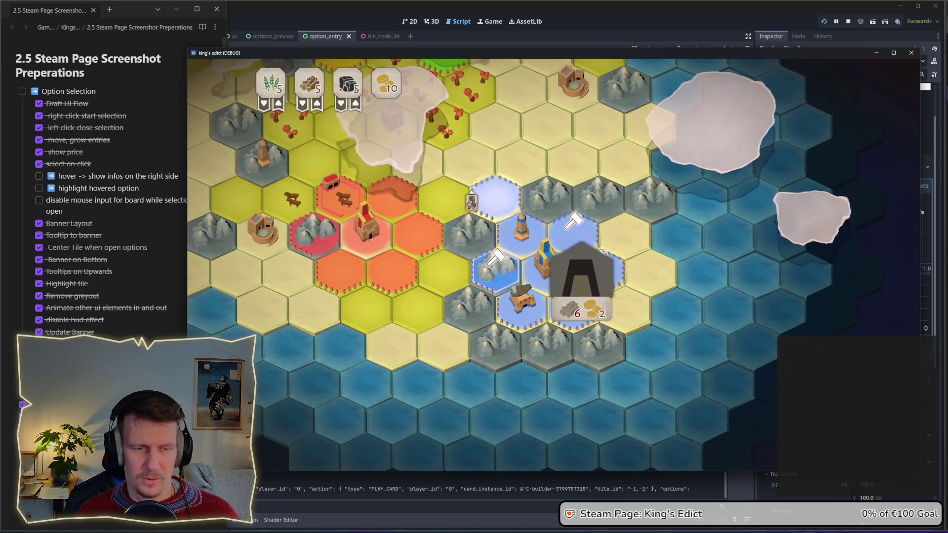
key(Escape)
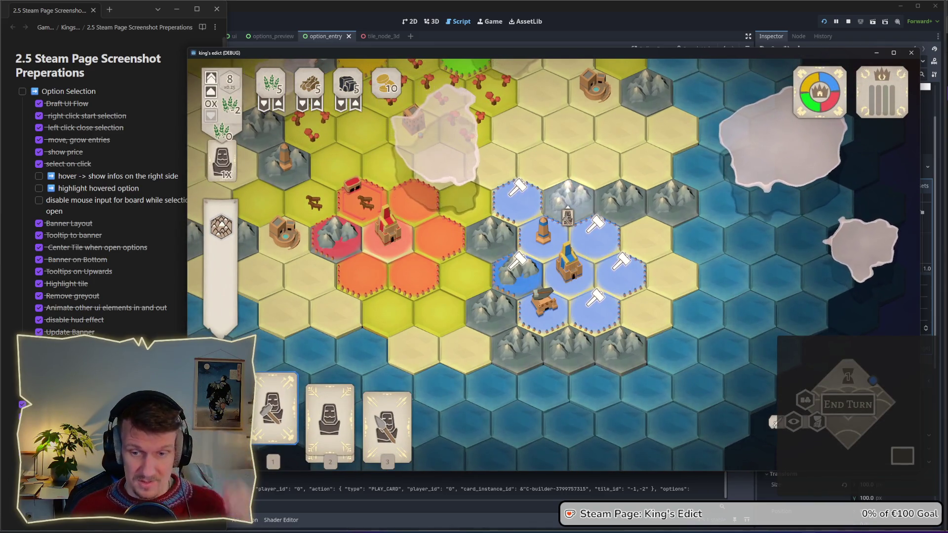
right_click(517, 200)
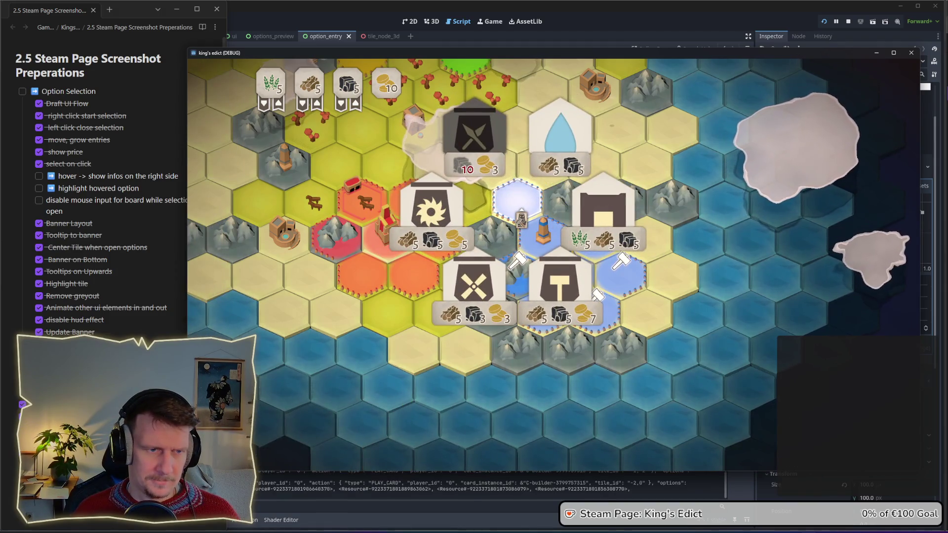
right_click(517, 200)
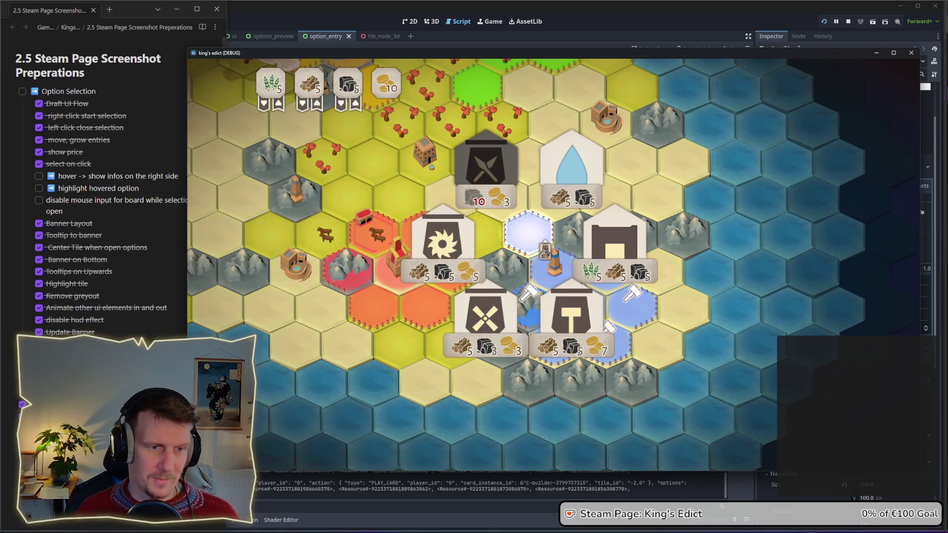
click(523, 252)
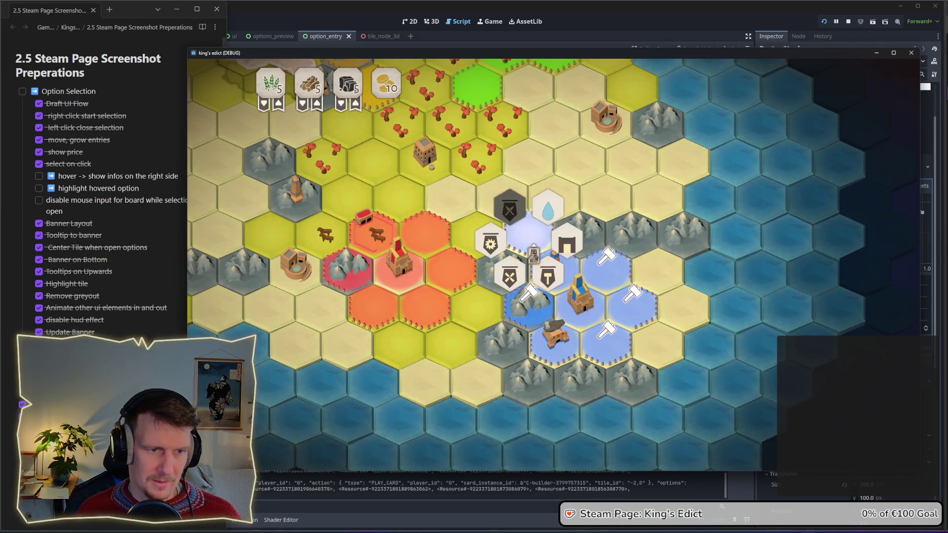
right_click(533, 257)
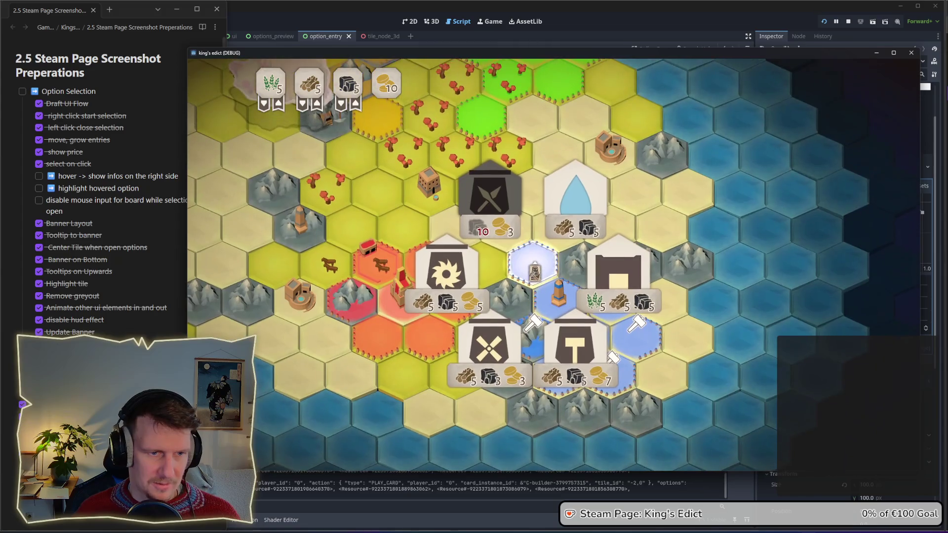
click(127, 212)
key(Return)
text(center tile in Option S)
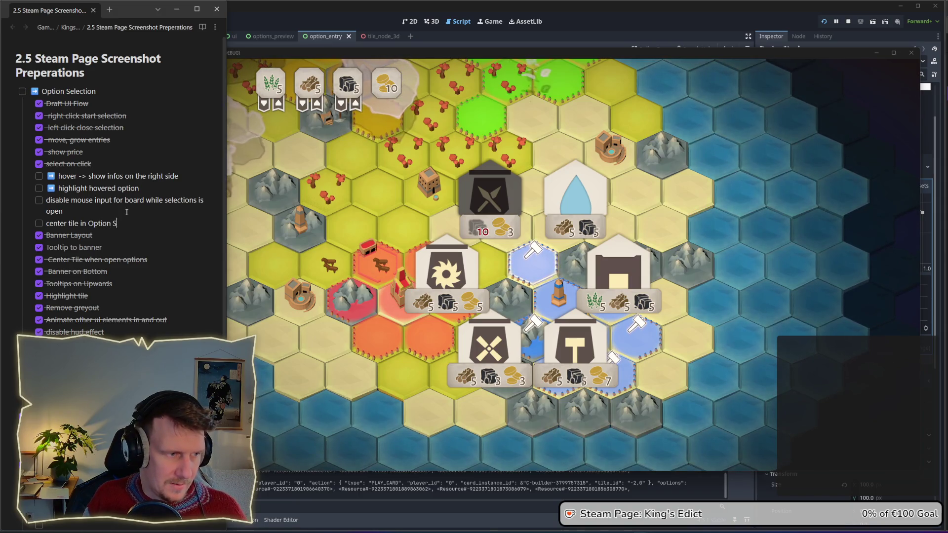
Lowercase the S so the to-do reads 'center tile in option selection'.
text(election)
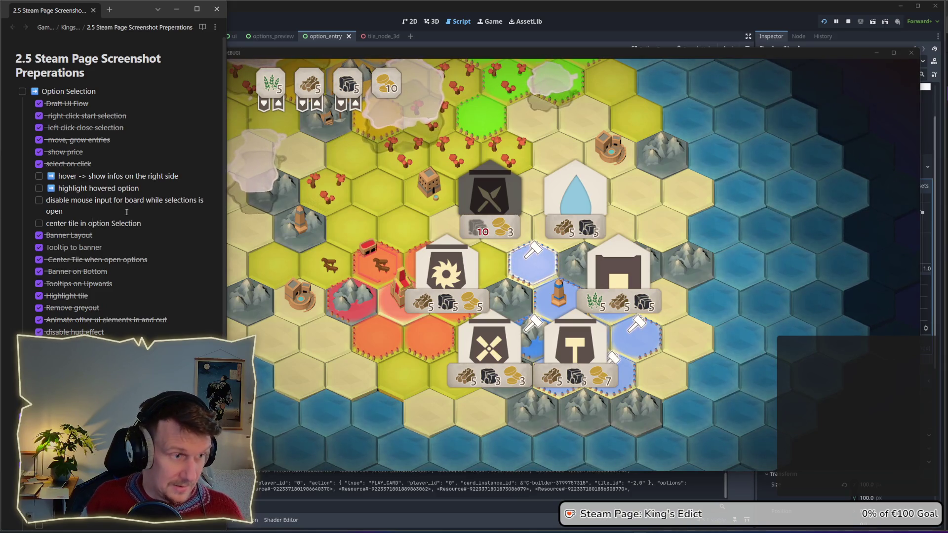
key(Delete)
text(s)
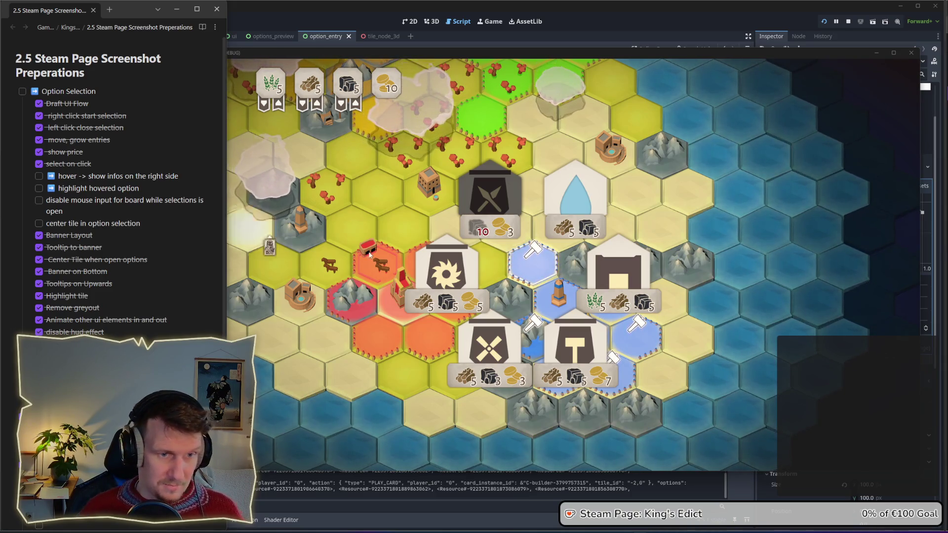
right_click(542, 287)
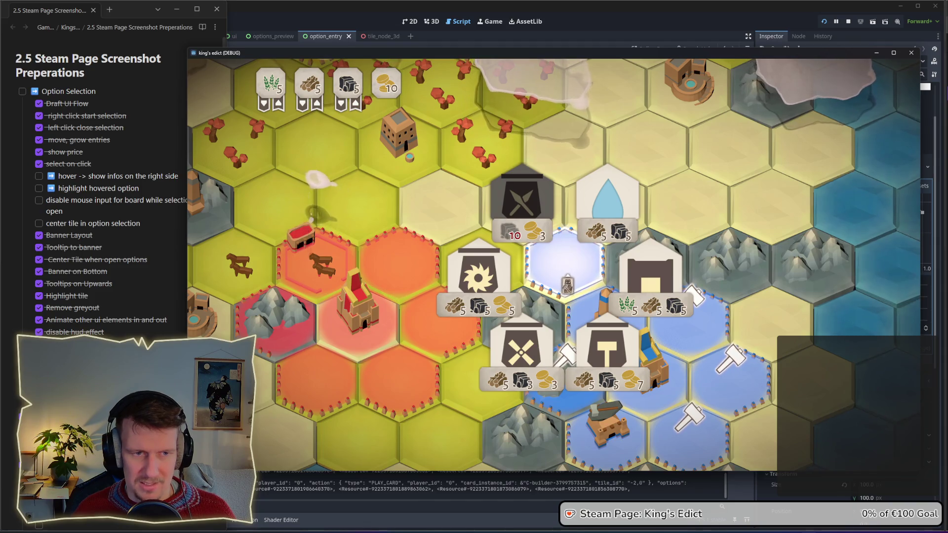
Dismiss the open building options, then play card 1 on the blue tile bordering red territory.
scroll(553, 267, down, 3)
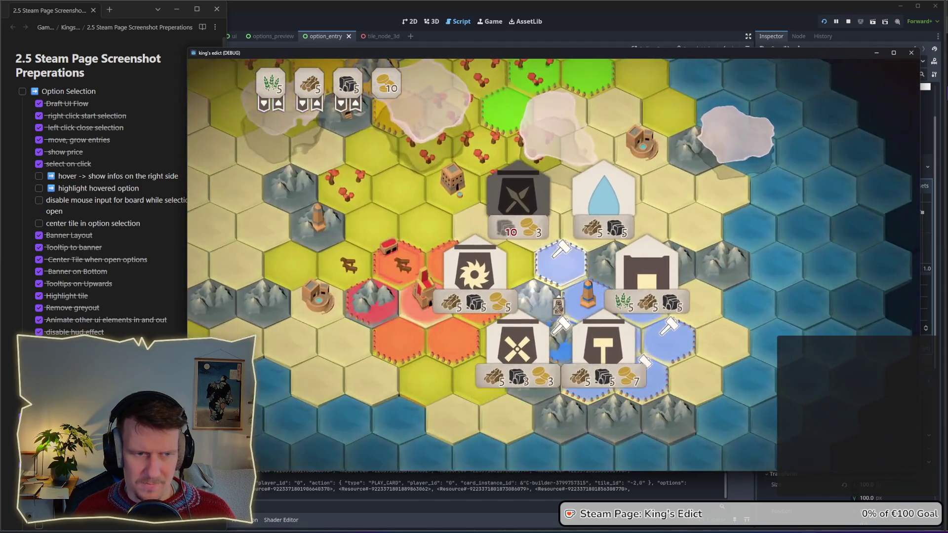
scroll(563, 264, up, 3)
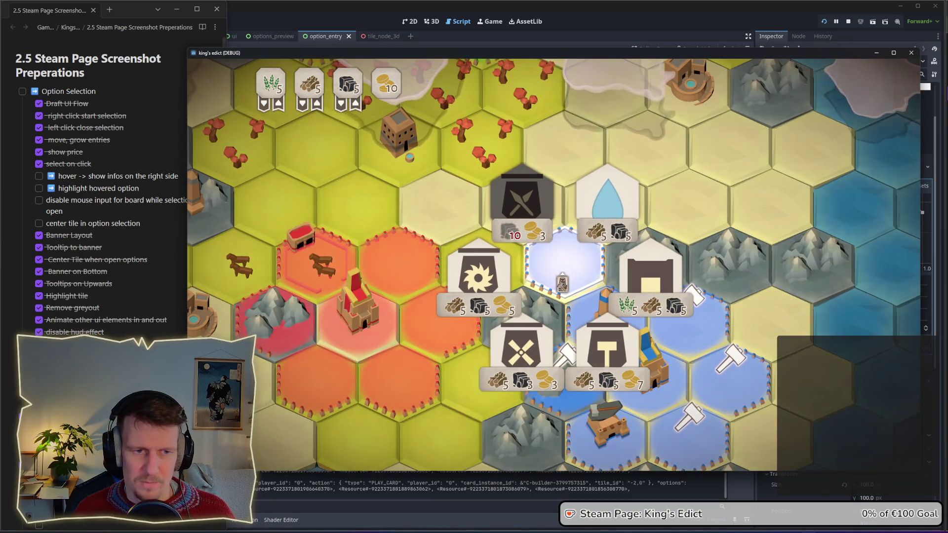
scroll(553, 267, down, 3)
scroll(553, 267, up, 3)
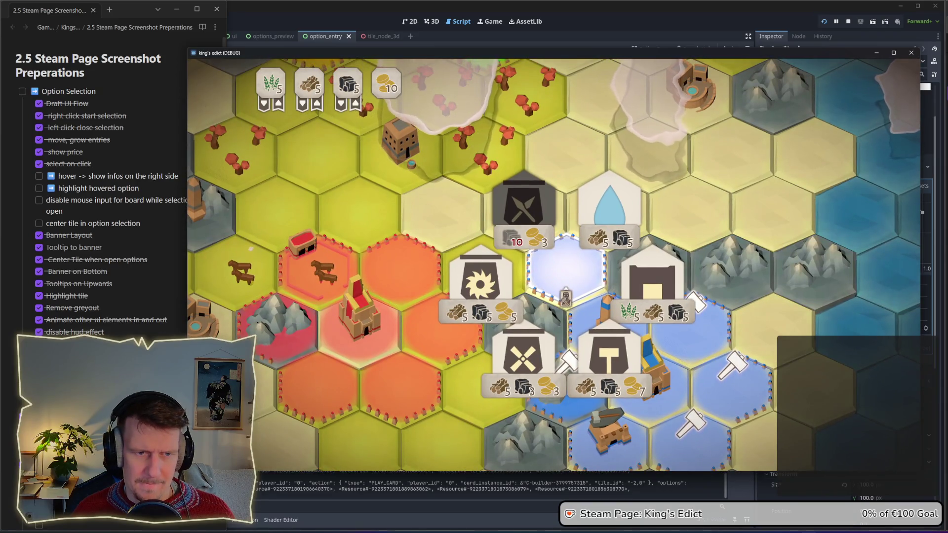
click(609, 265)
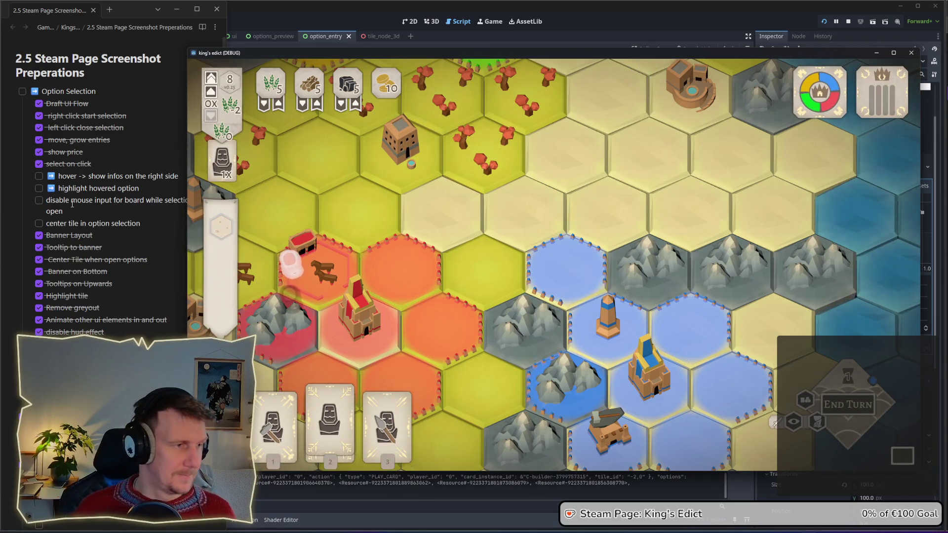
click(273, 427)
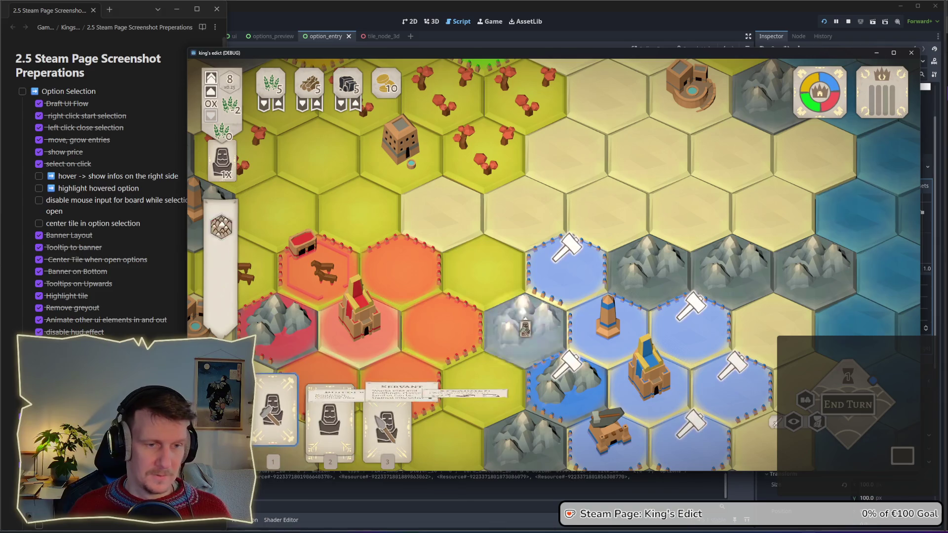
click(561, 296)
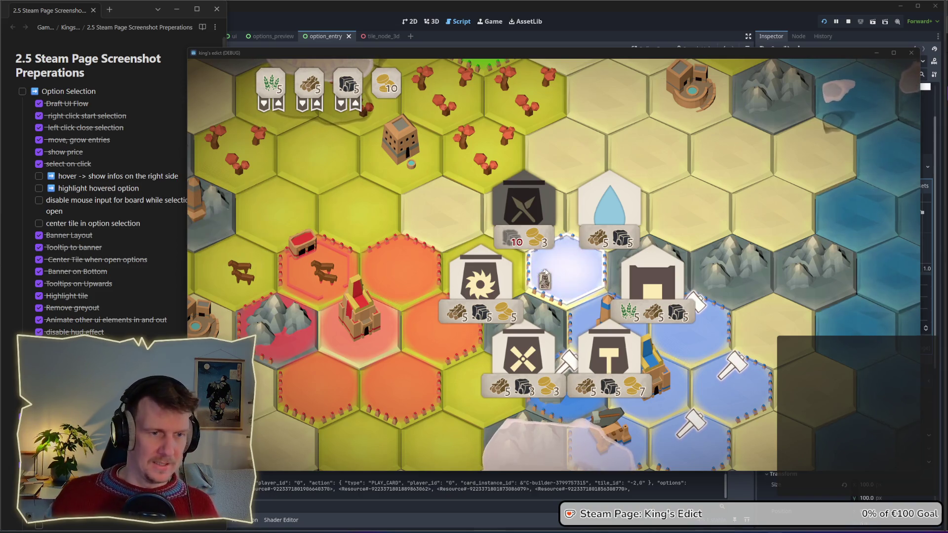
Preview the SAW option and try choosing the sawmill, then view the MILL and HOUSE previews.
mouse_move(497, 279)
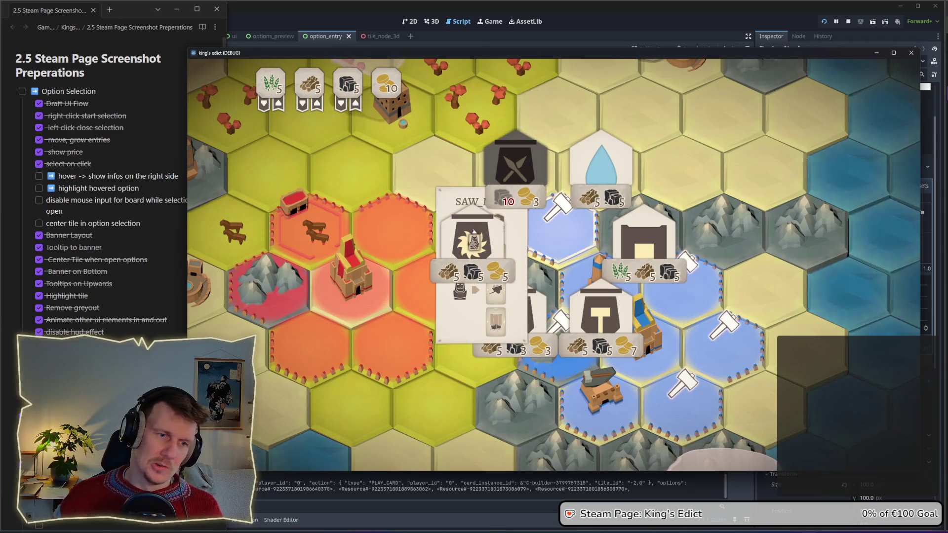
click(473, 242)
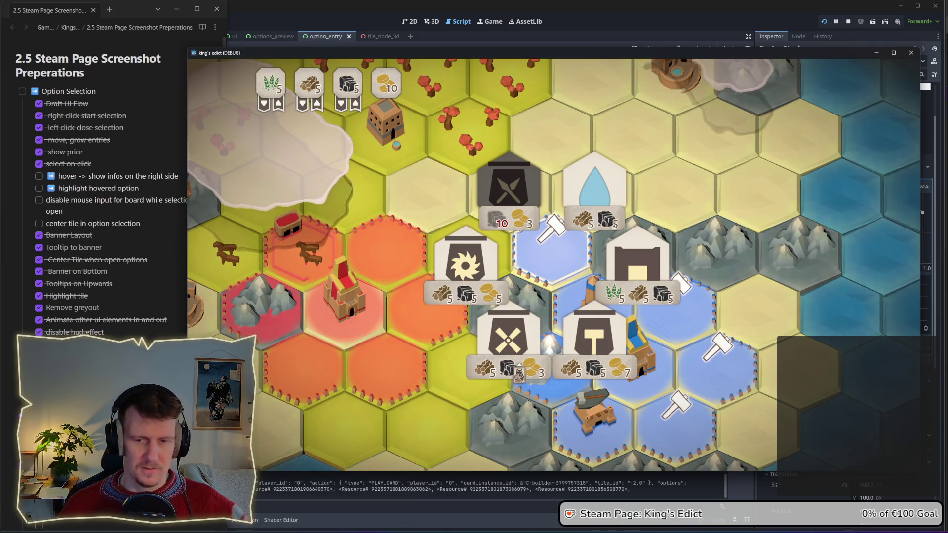
mouse_move(539, 330)
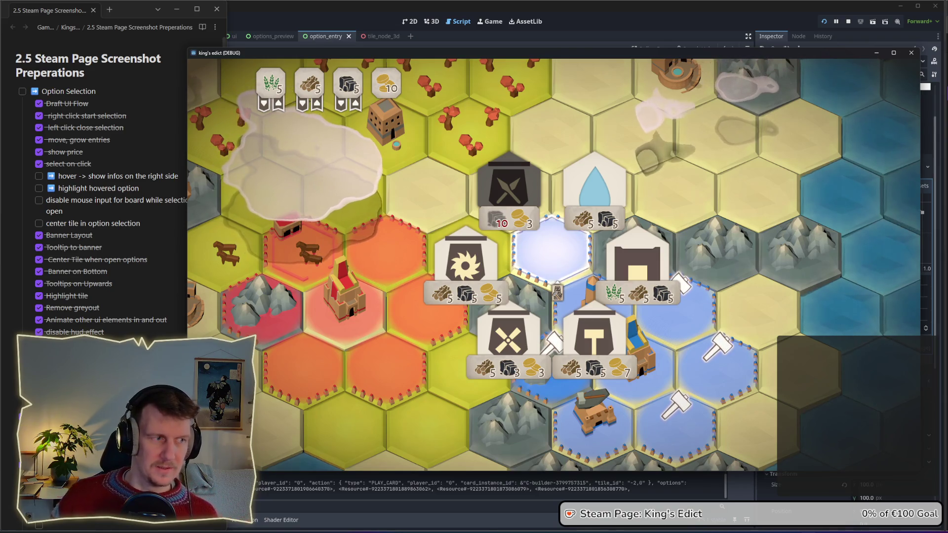
mouse_move(602, 258)
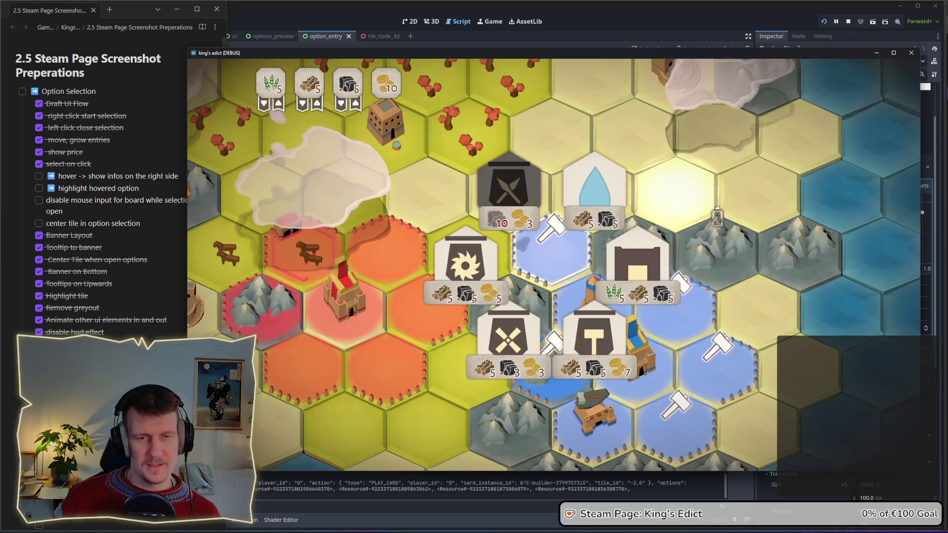
Cancel the option selection, play another card on a tile to reopen popups, then stop the game.
click(566, 337)
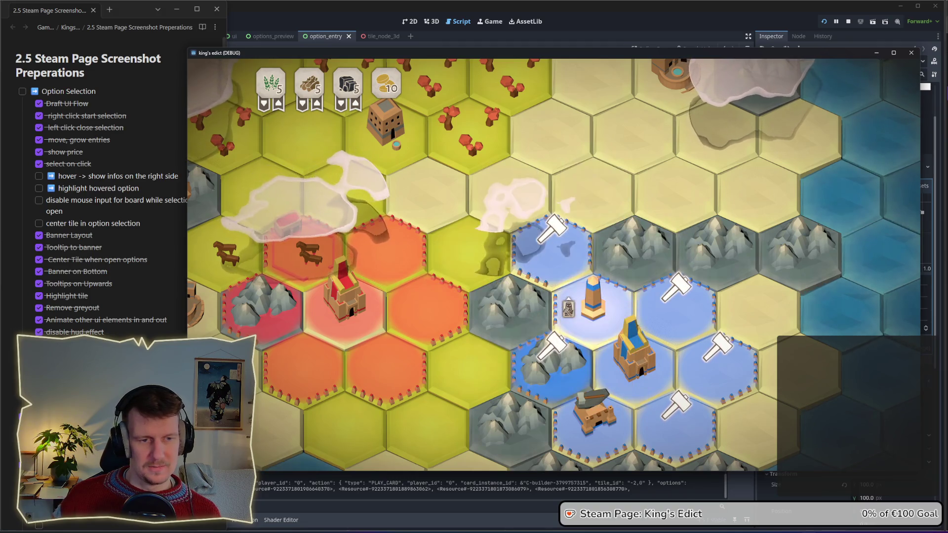
right_click(566, 337)
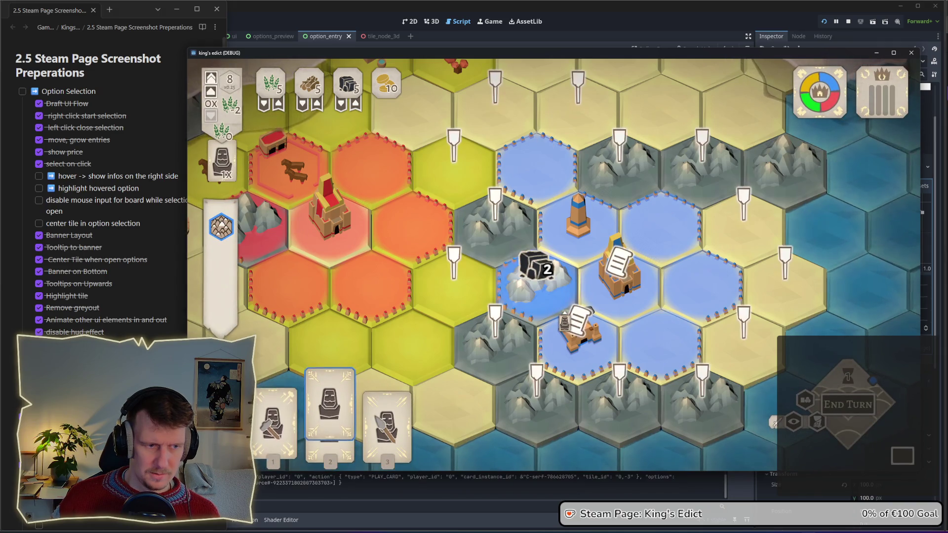
click(530, 270)
click(533, 264)
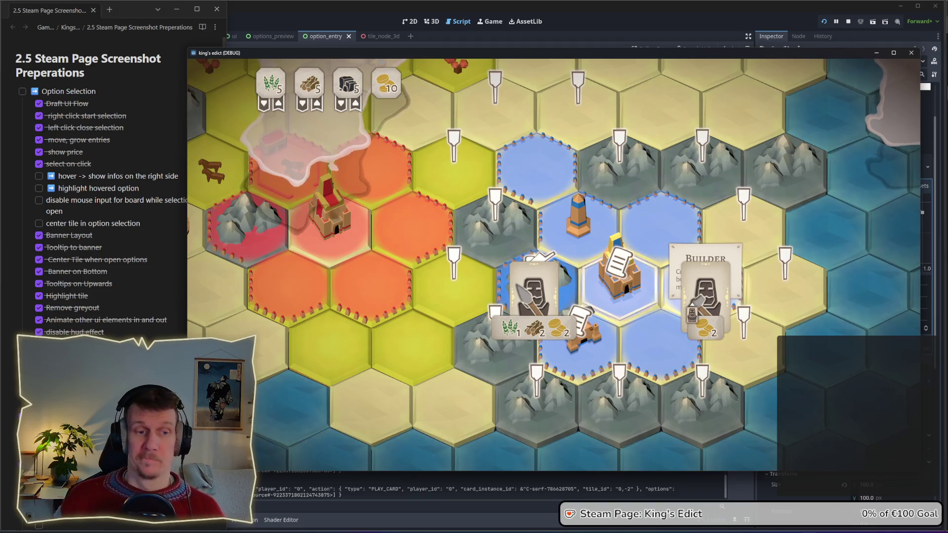
click(847, 21)
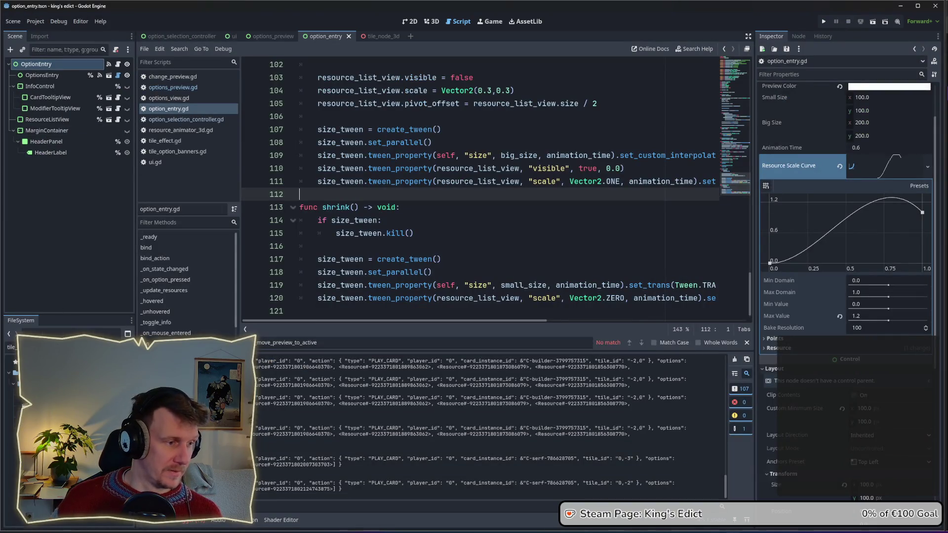
Show the Debugger panel's Errors list in the bottom dock.
click(4, 348)
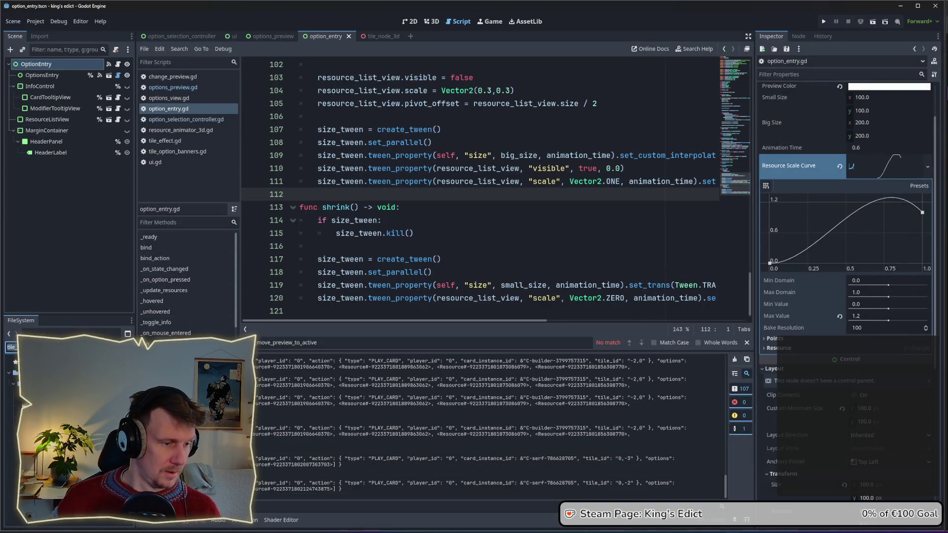
click(187, 522)
click(149, 370)
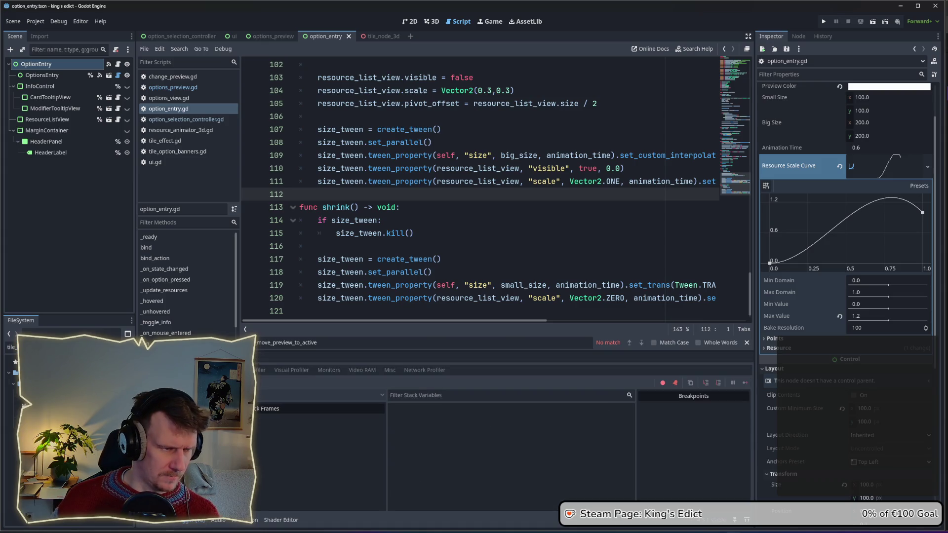
click(228, 370)
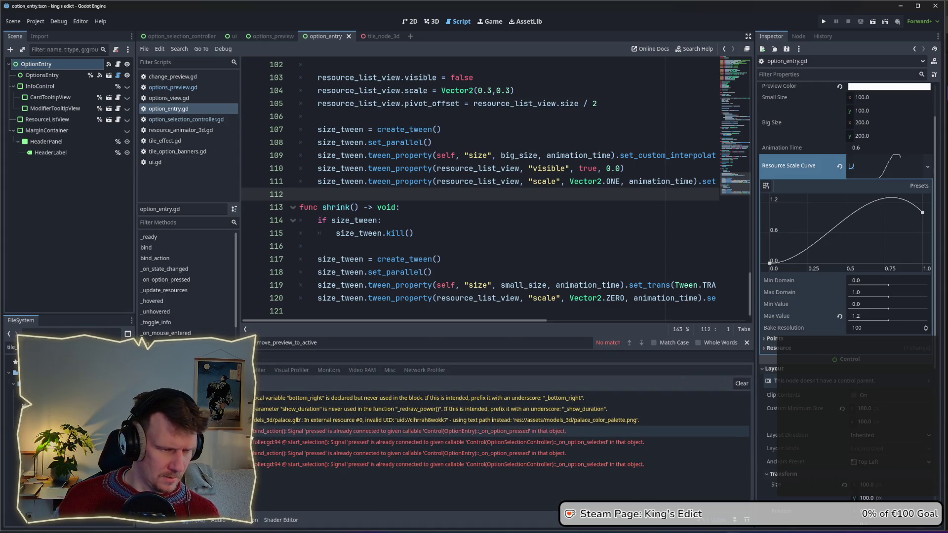
Inspect the start_selection stack trace and jump to the bind_action duplicate 'pressed' error at line 66.
click(252, 432)
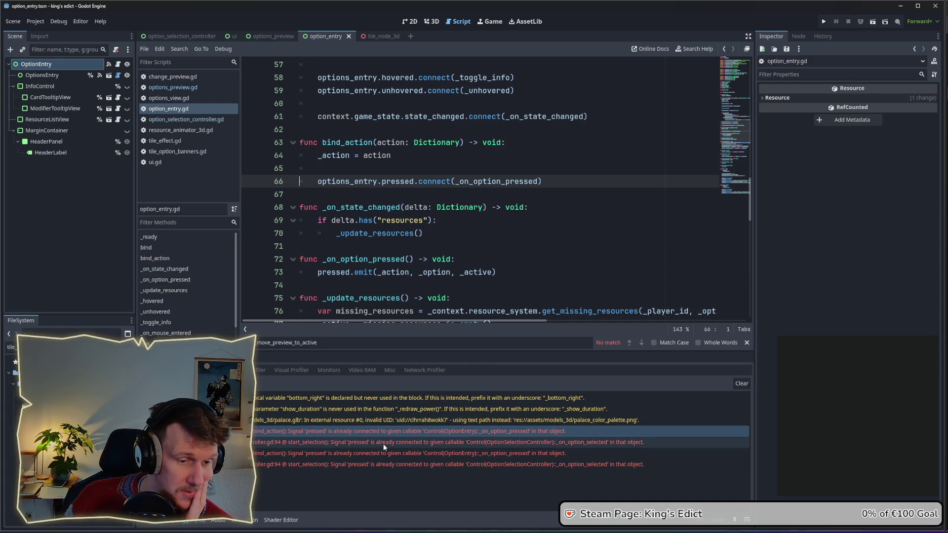
mouse_move(384, 447)
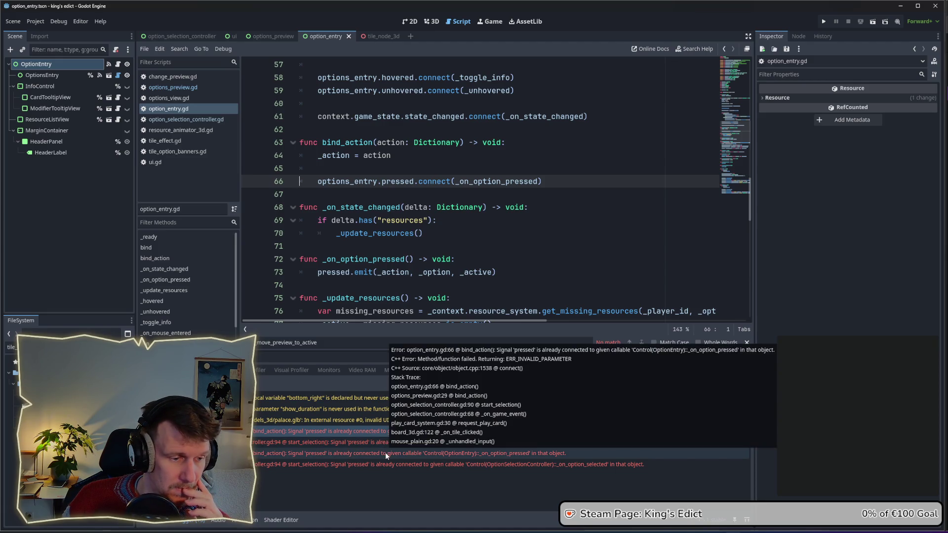
click(386, 431)
scroll(385, 262, up, 1)
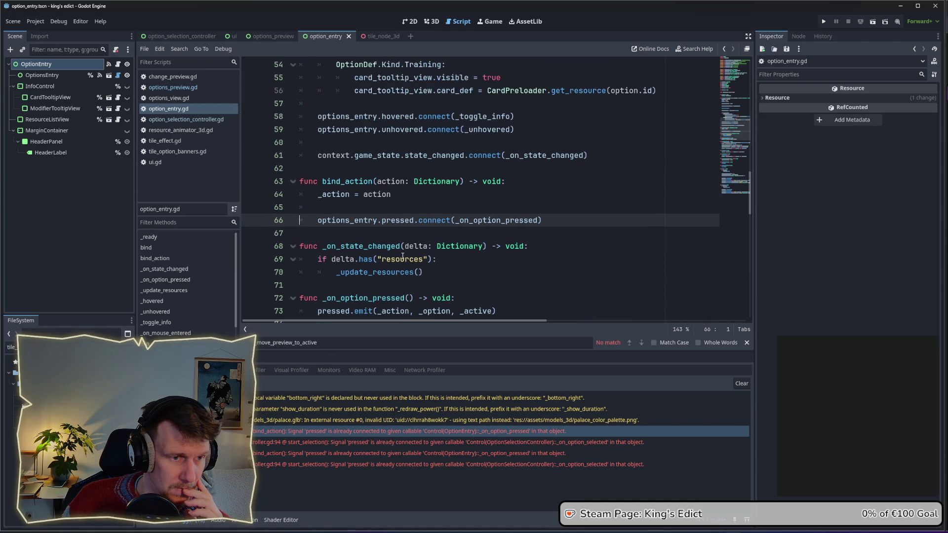